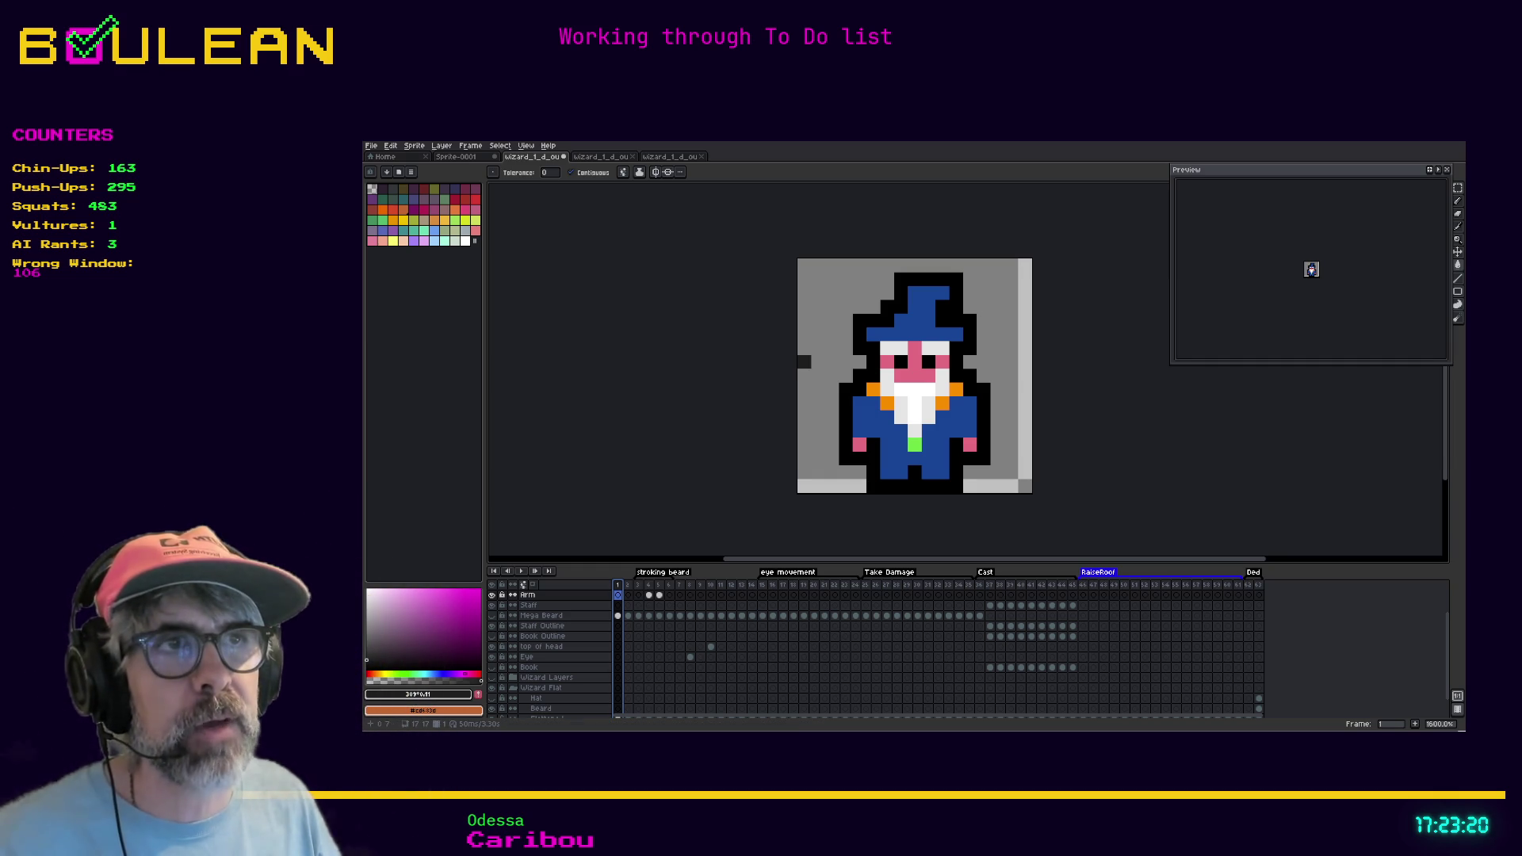
Undo the last change and move the animation to frame 3 in the timeline
key("ctrl+z")
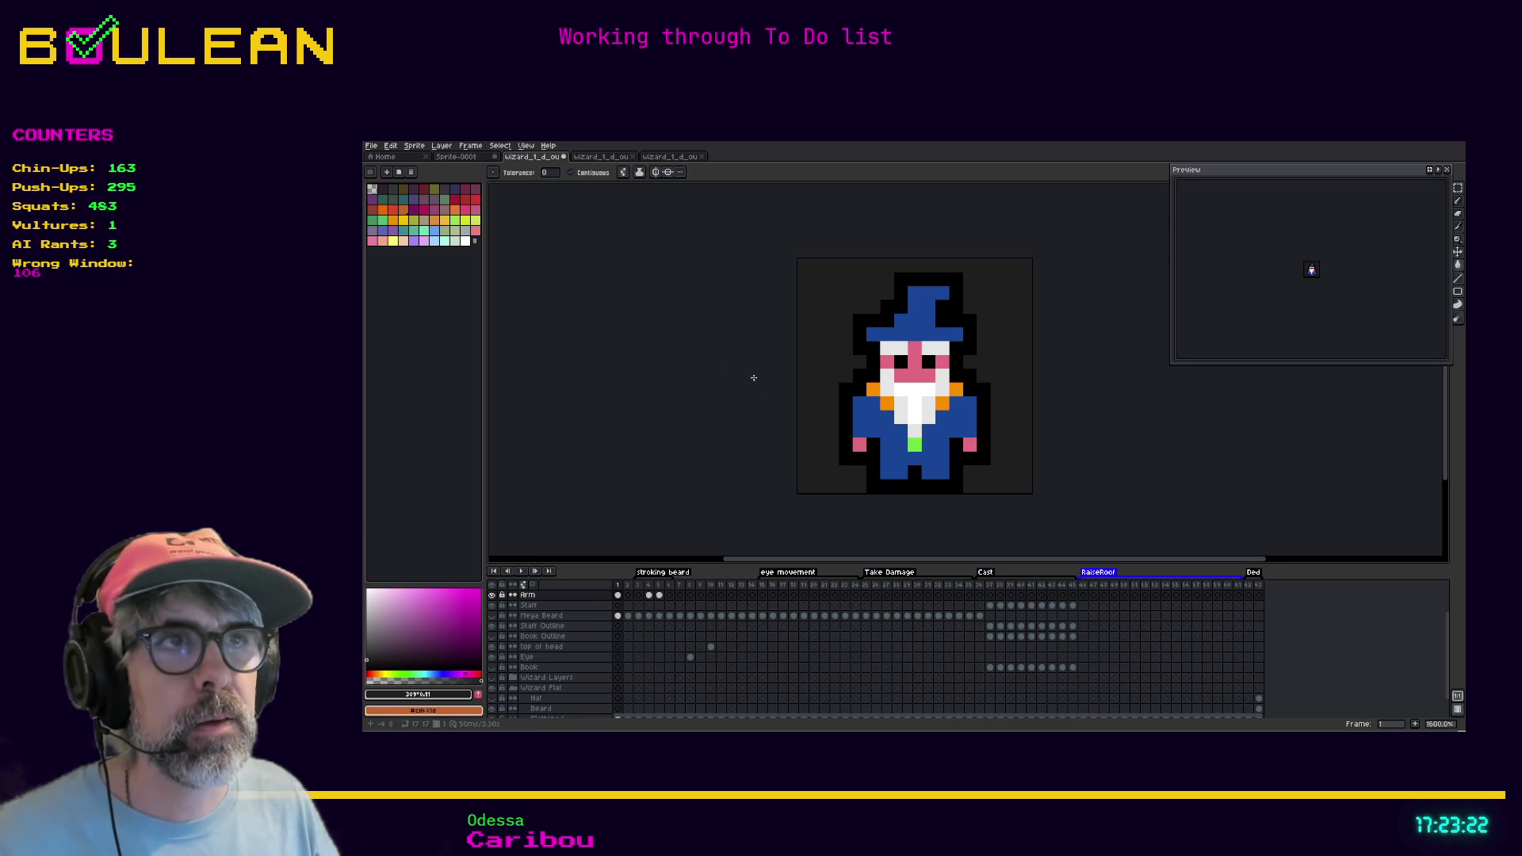
scroll(1029, 387, "down", 8)
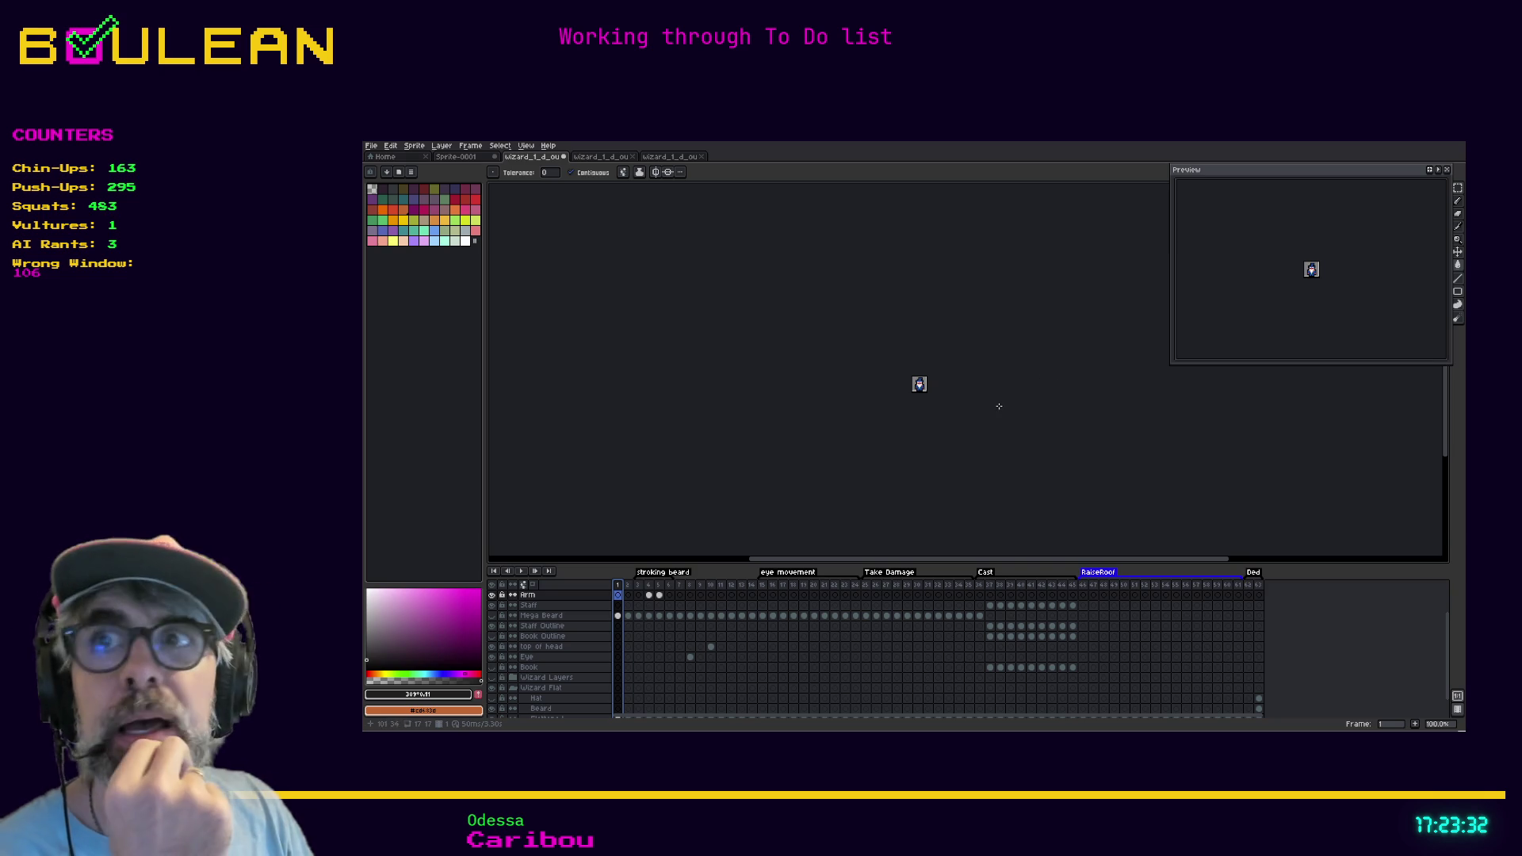
scroll(1003, 409, "up", 1)
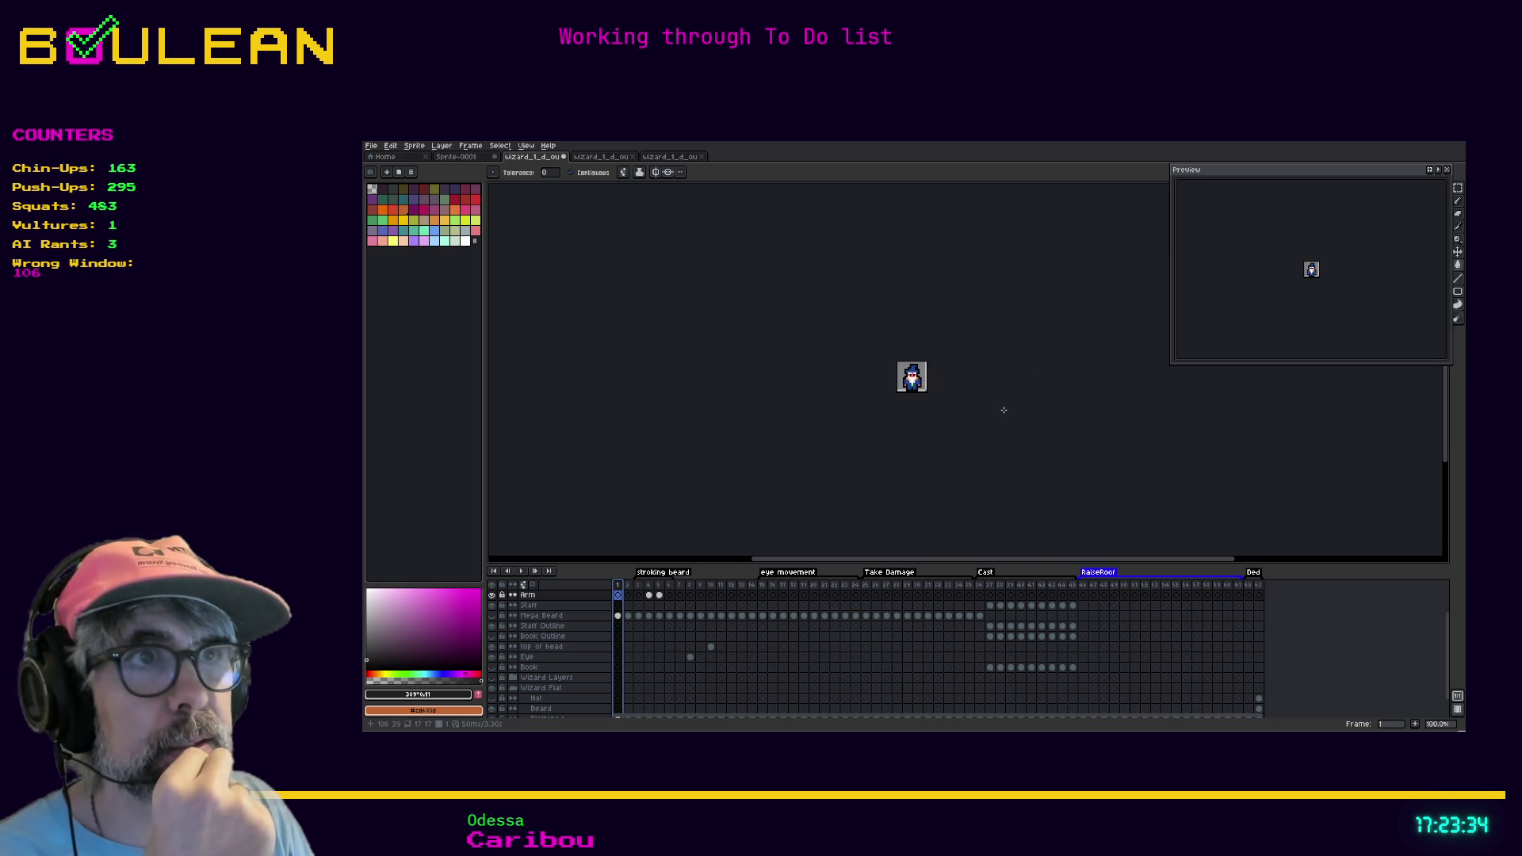
scroll(1003, 410, "down", 1)
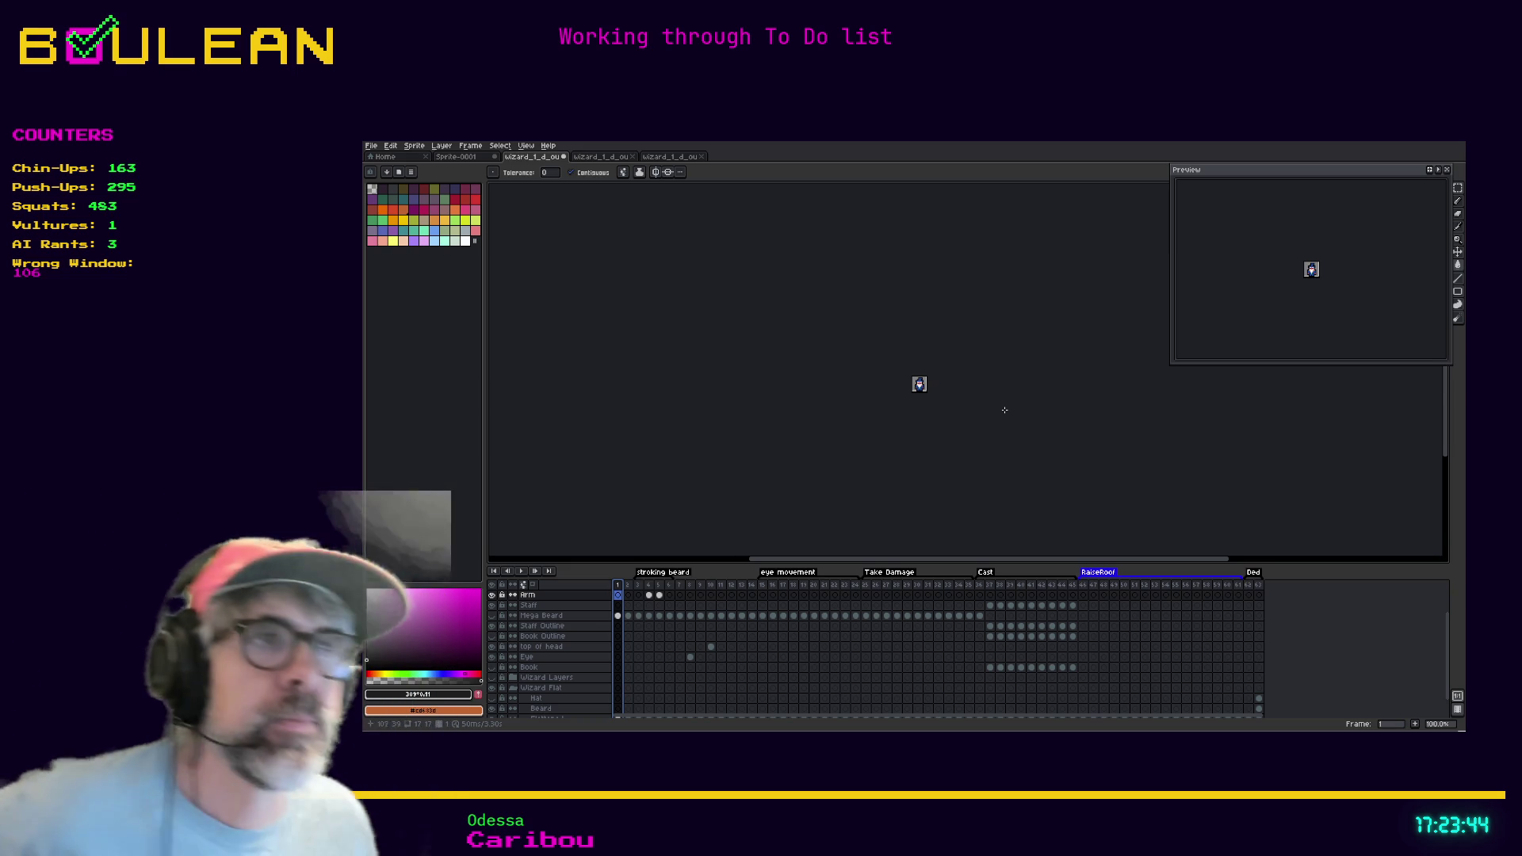
scroll(999, 409, "up", 3)
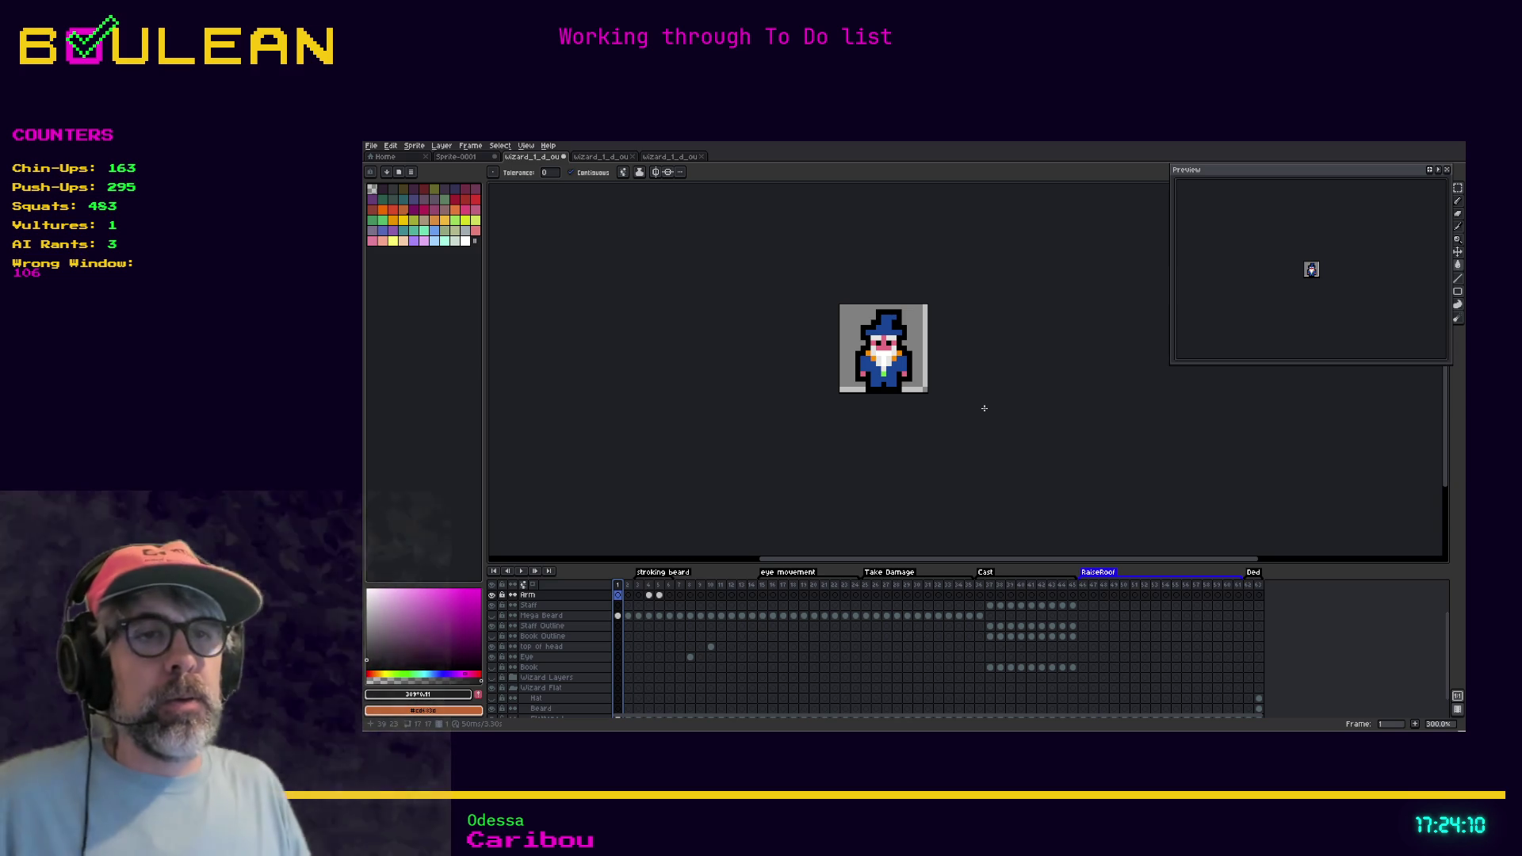
left_click(639, 593)
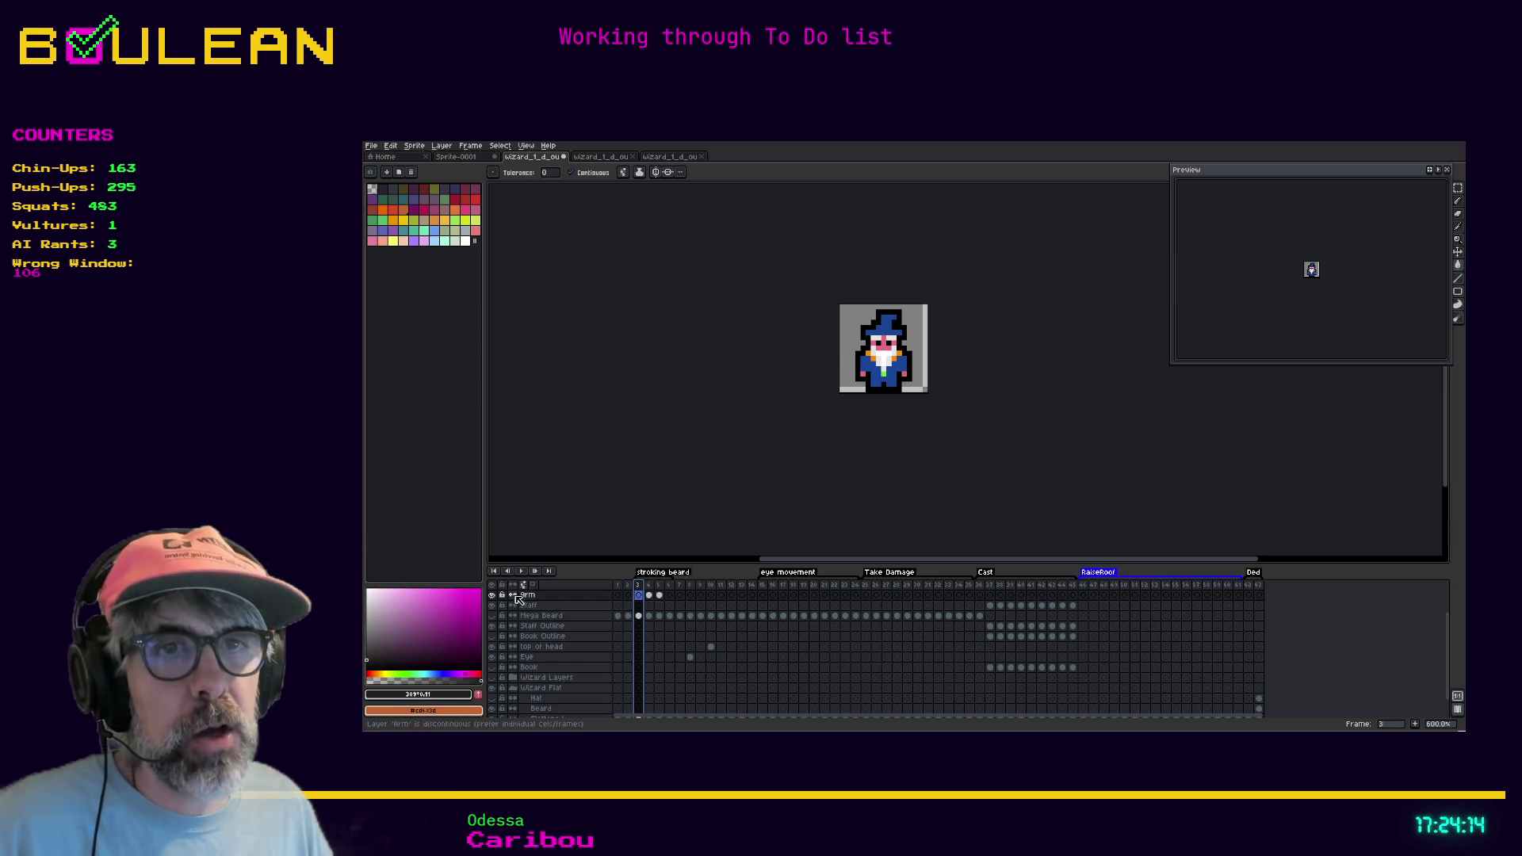
scroll(518, 638, "down", 1)
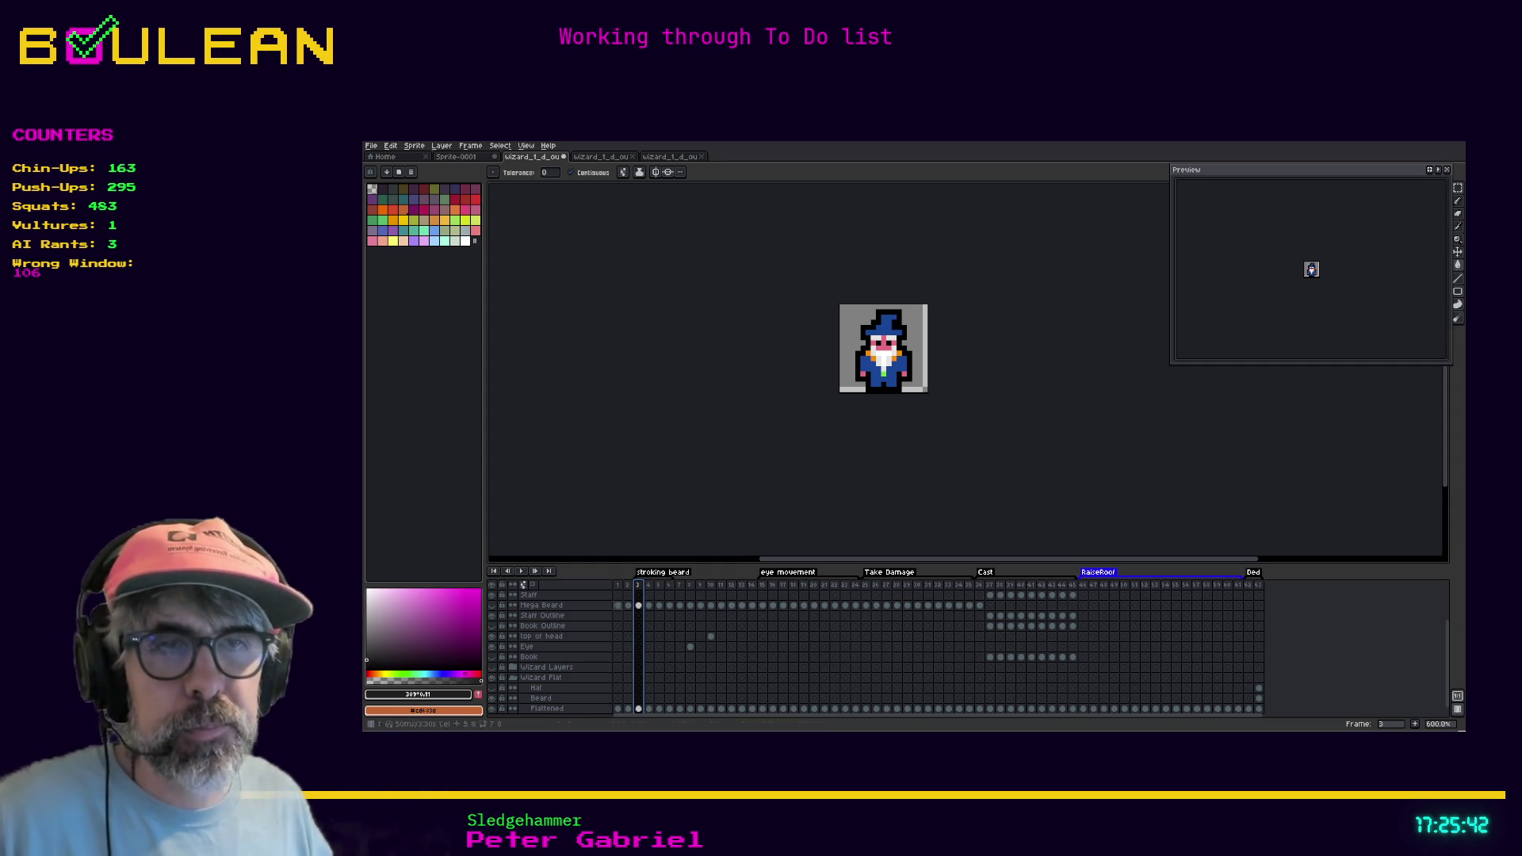
scroll(908, 392, "up", 2)
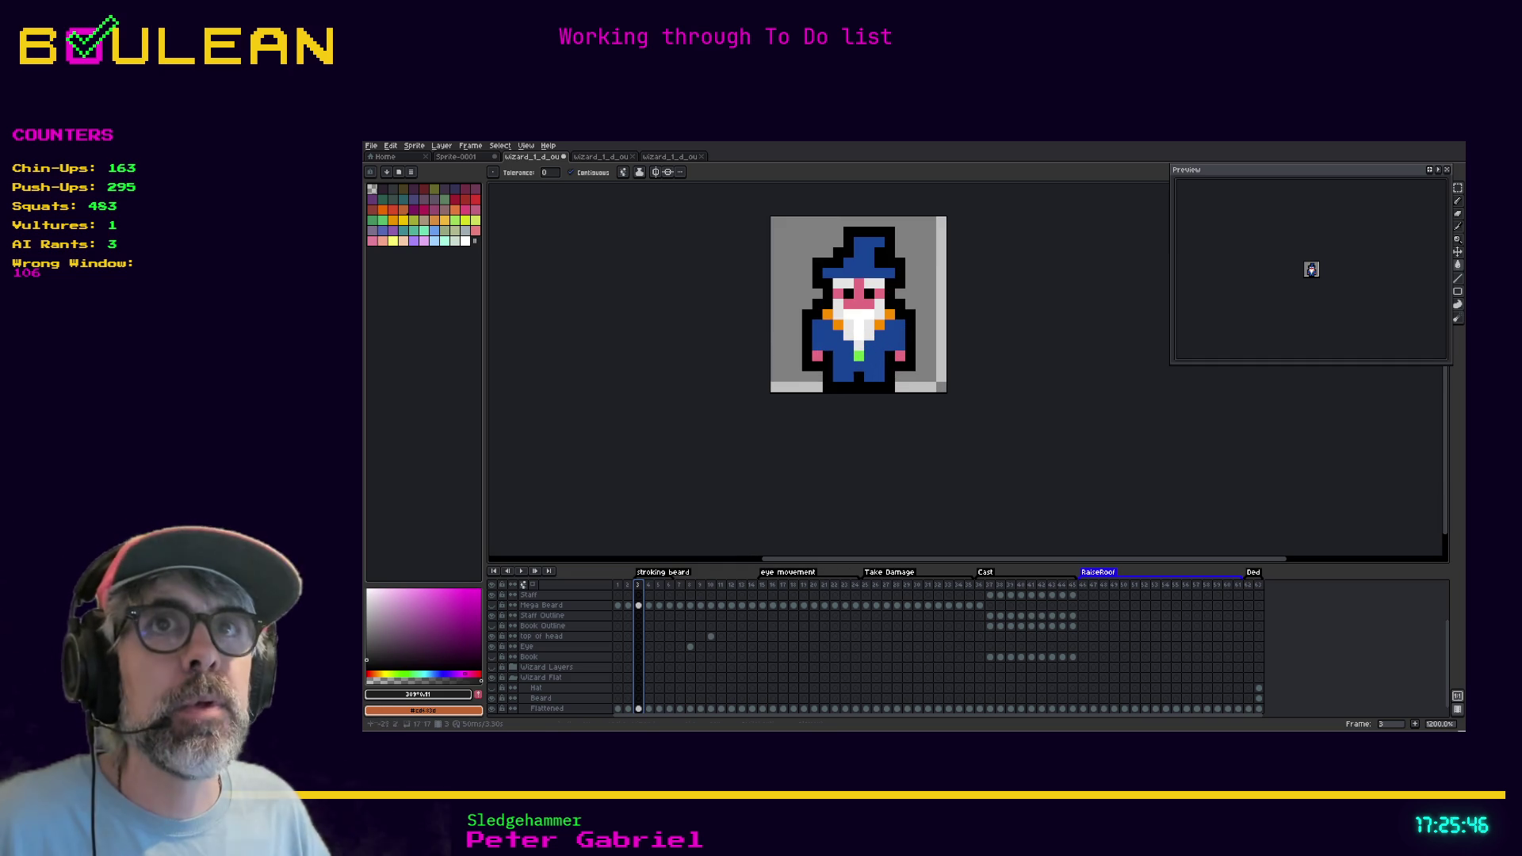
key("space")
left_click_drag(805, 349, 895, 442)
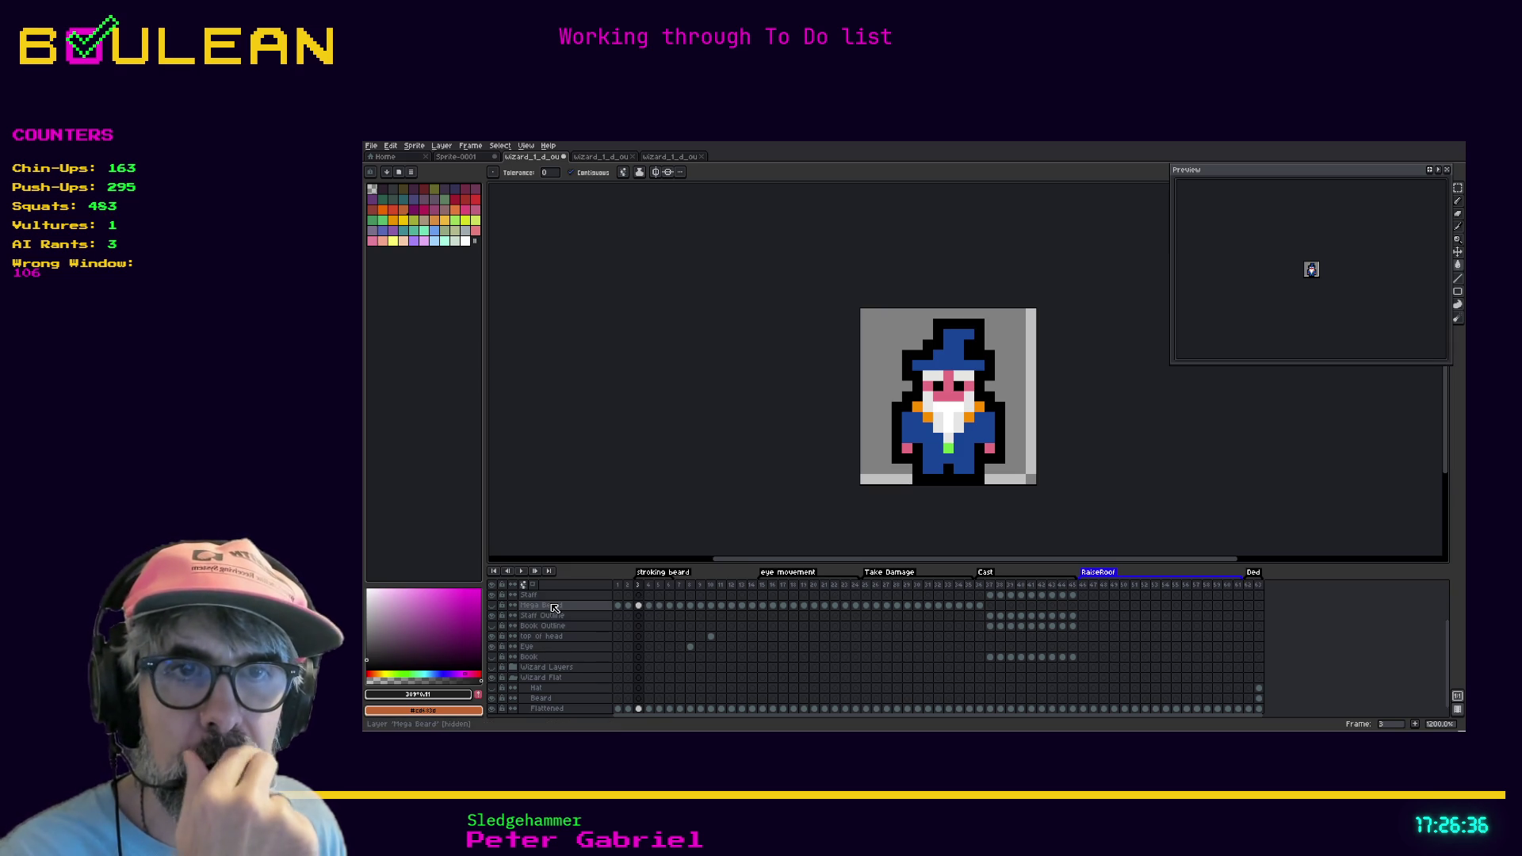
Look through the Arm layer's context menu without changes, then bring up the File menu
scroll(544, 605, "up", 1)
scroll(545, 606, "up", 3)
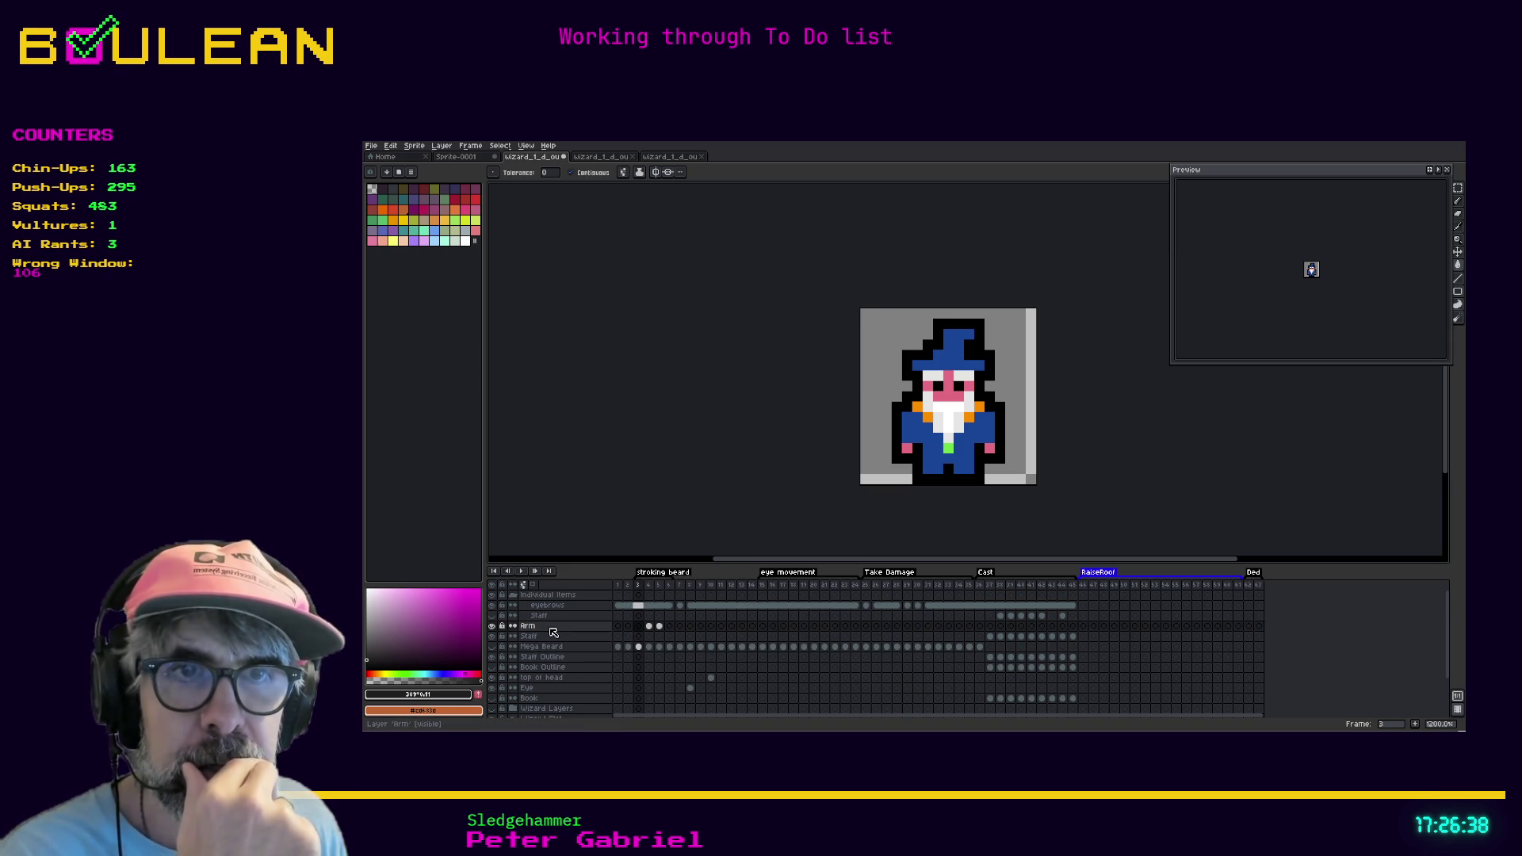
right_click(548, 630)
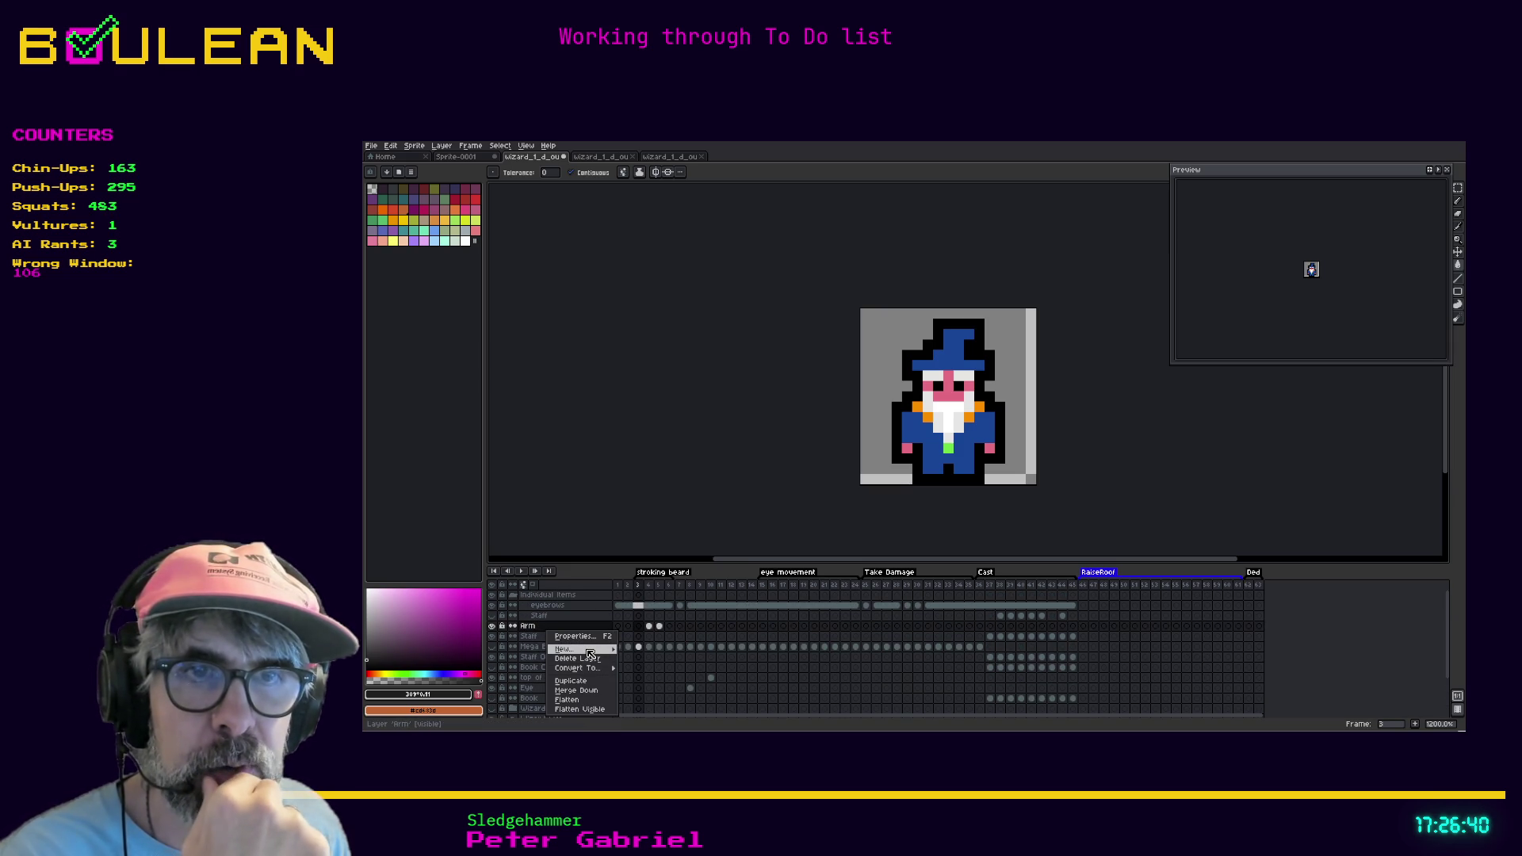
mouse_move(590, 653)
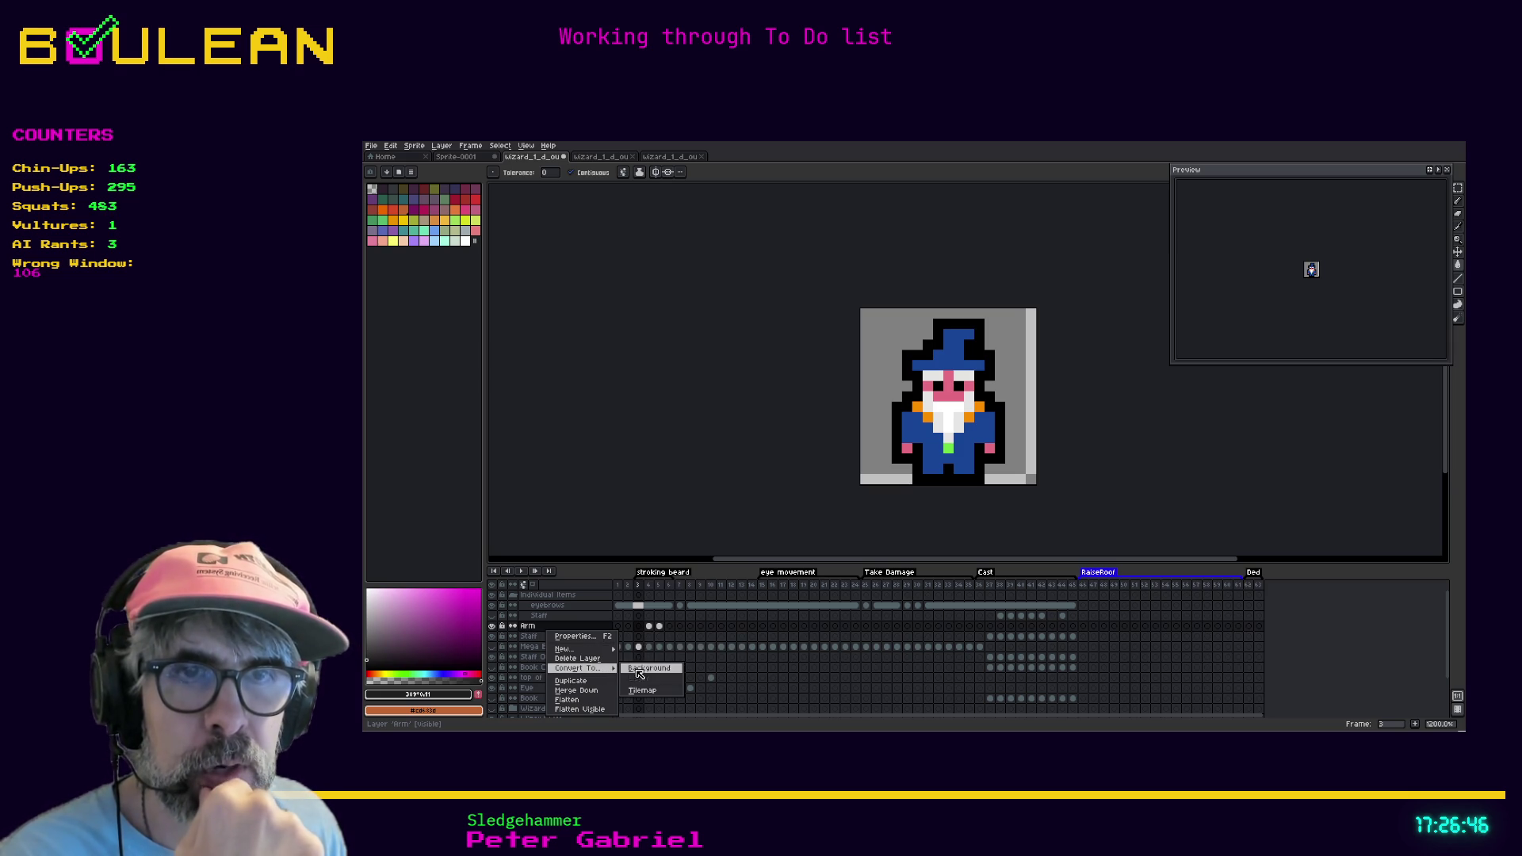
left_click(534, 630)
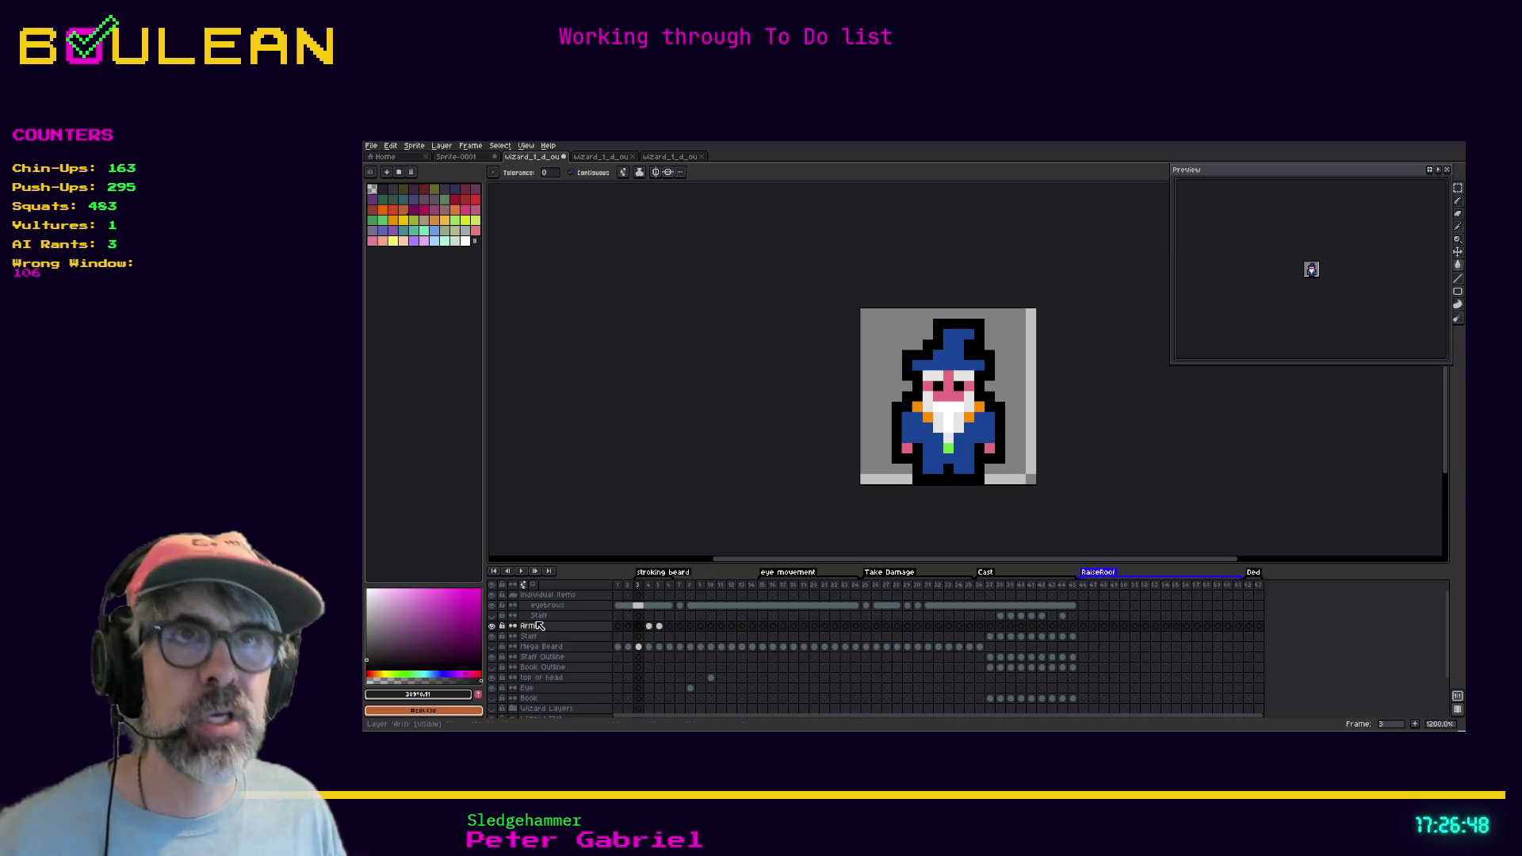
left_click(370, 146)
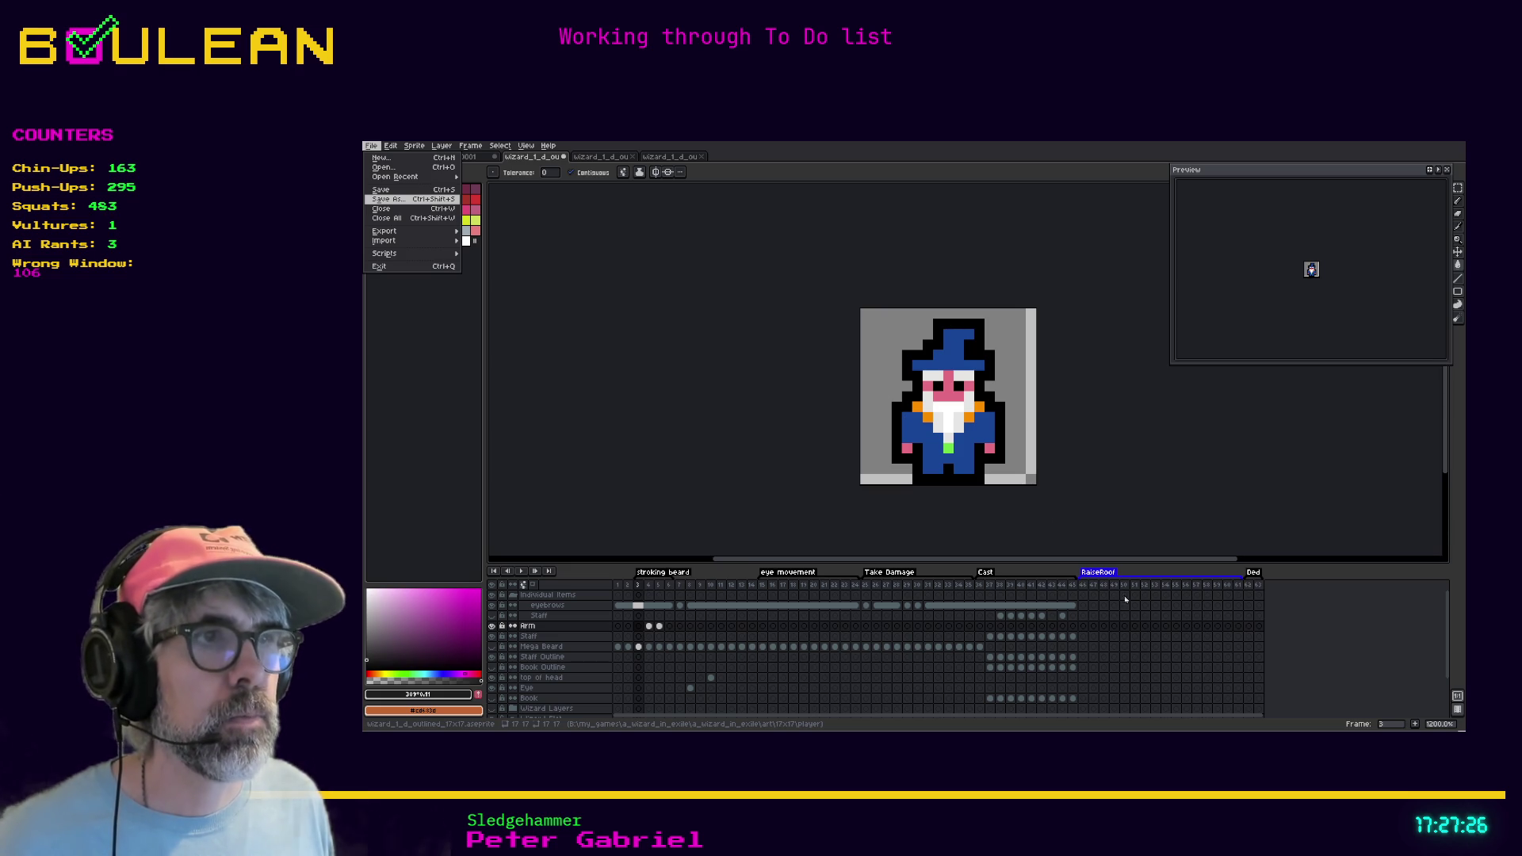
Confirm saving the sprite under a new file name and hide the Flattened layer
key("Return")
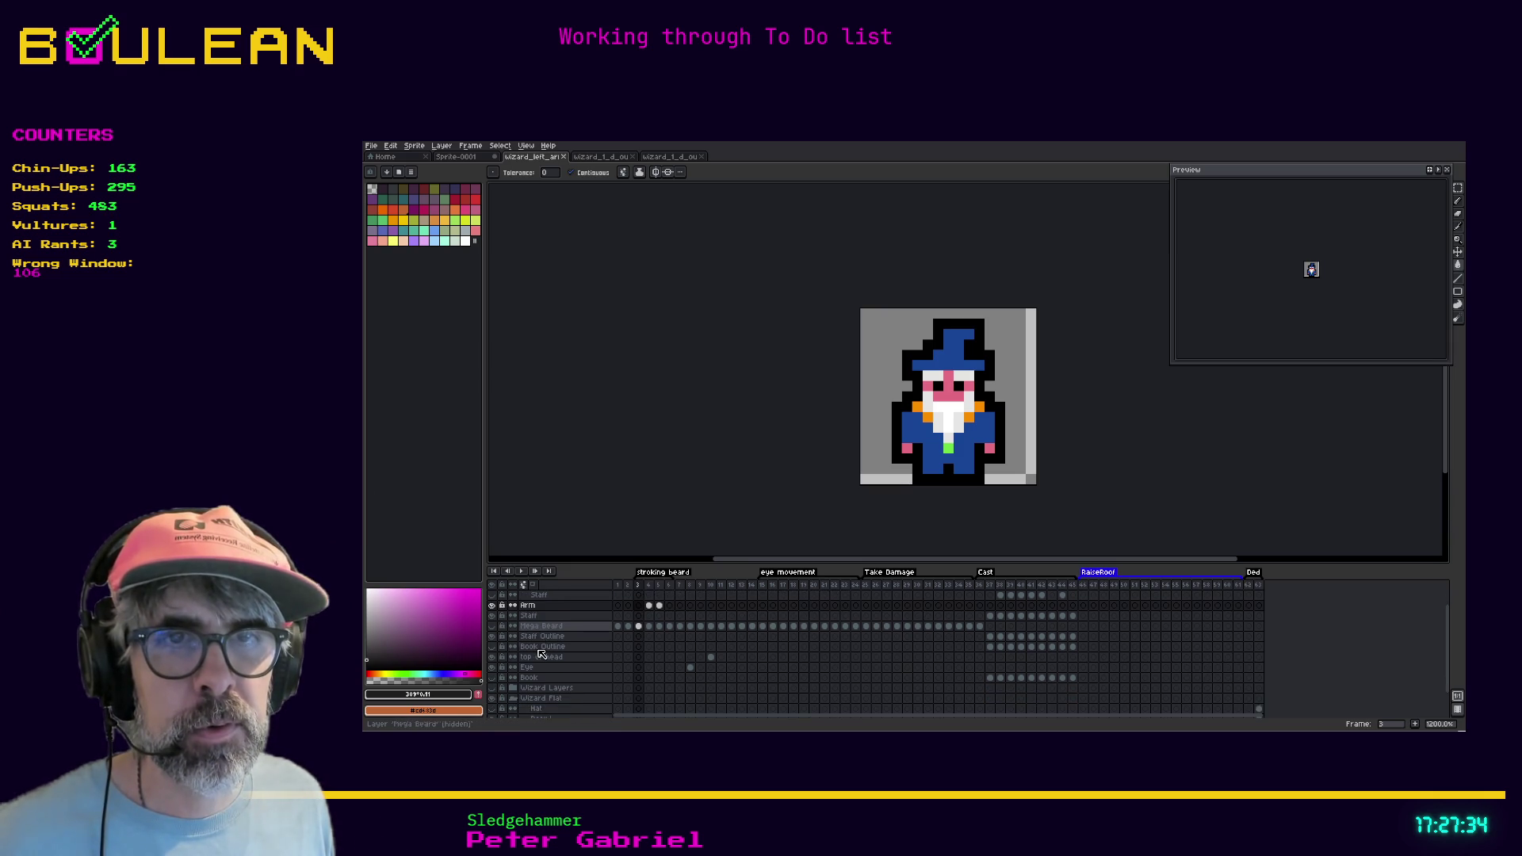
scroll(536, 656, "down", 2)
left_click(493, 702)
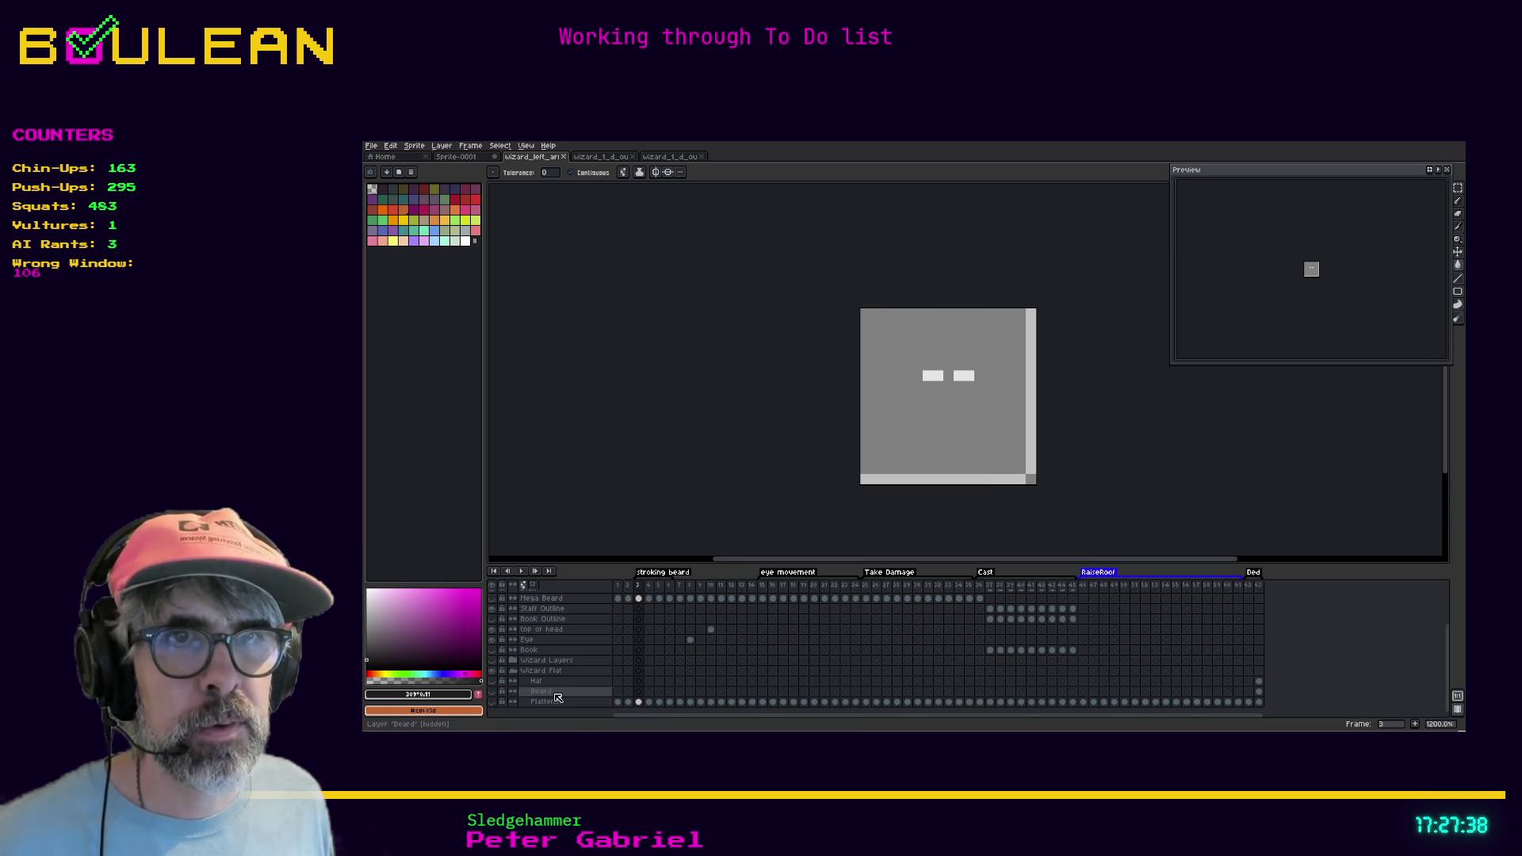
scroll(531, 650, "up", 2)
Compare the Arm layer's pose on frames 4 and 5, briefly hiding the Arm layer
left_click(529, 626)
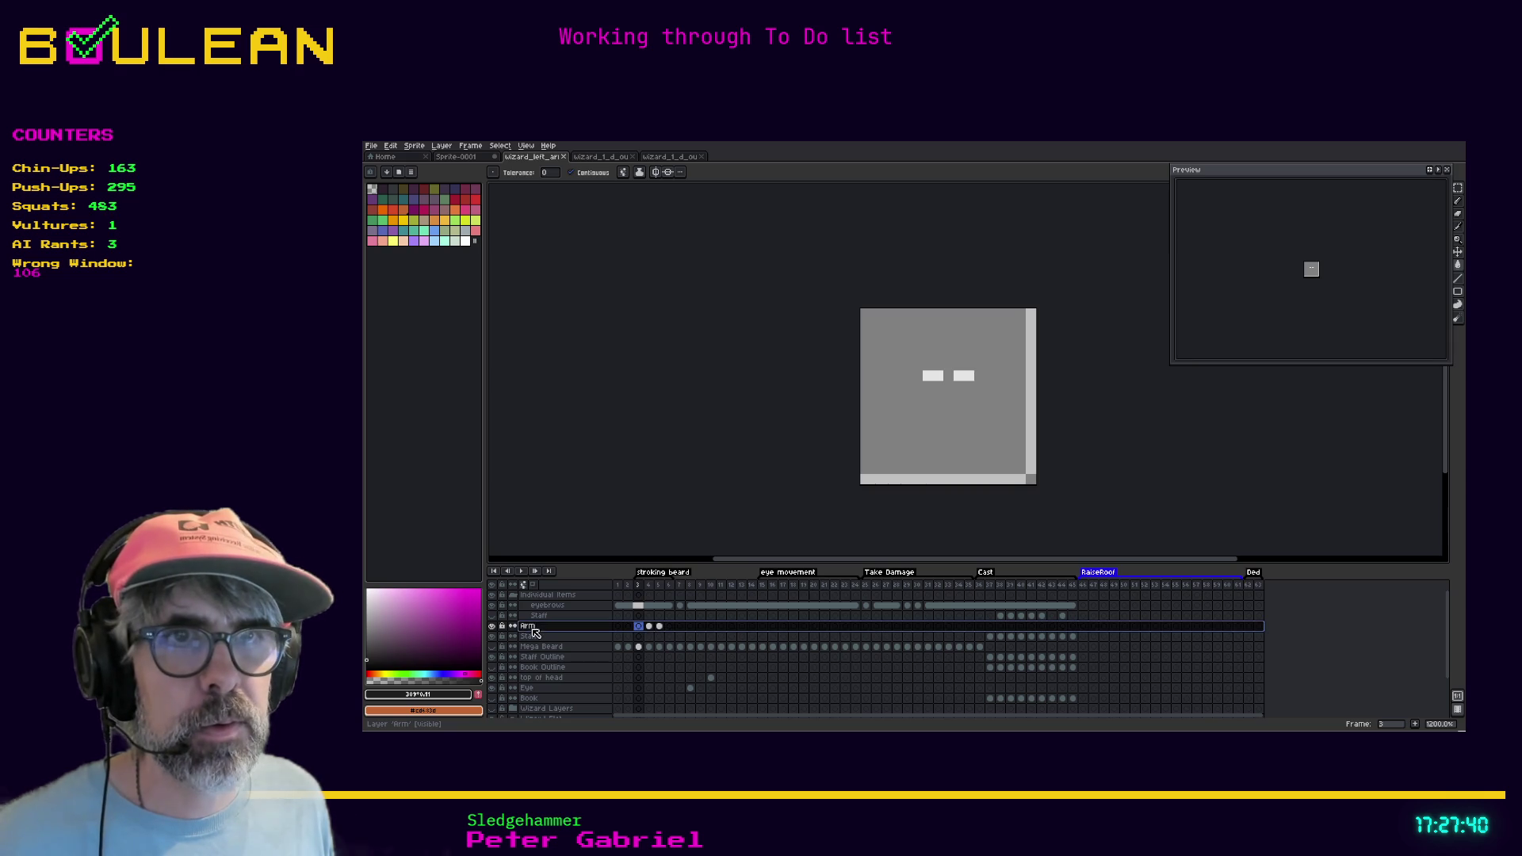
left_click(650, 627)
left_click(661, 626)
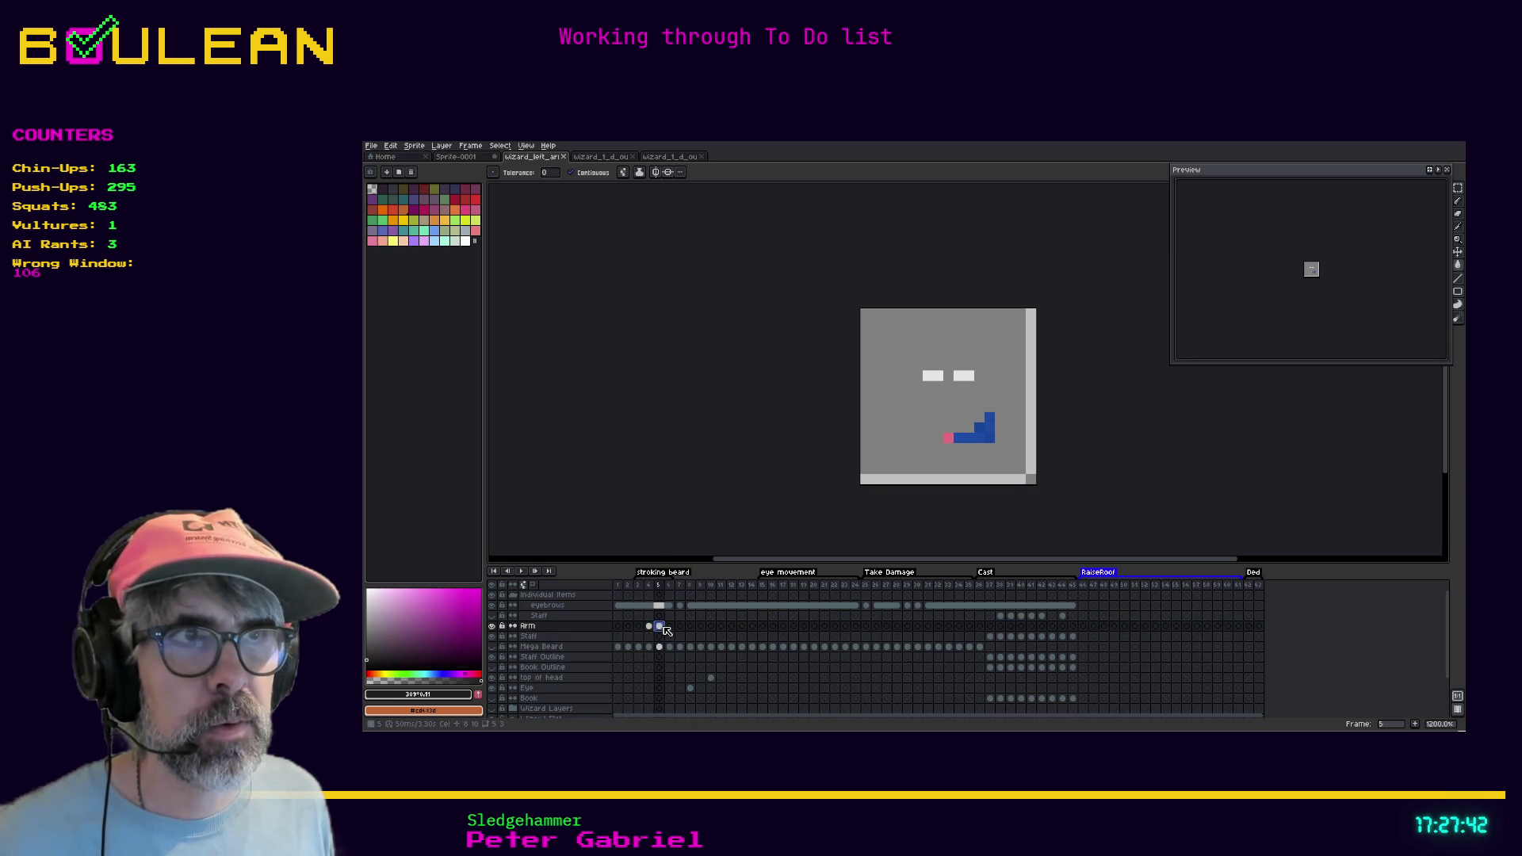
left_click(649, 626)
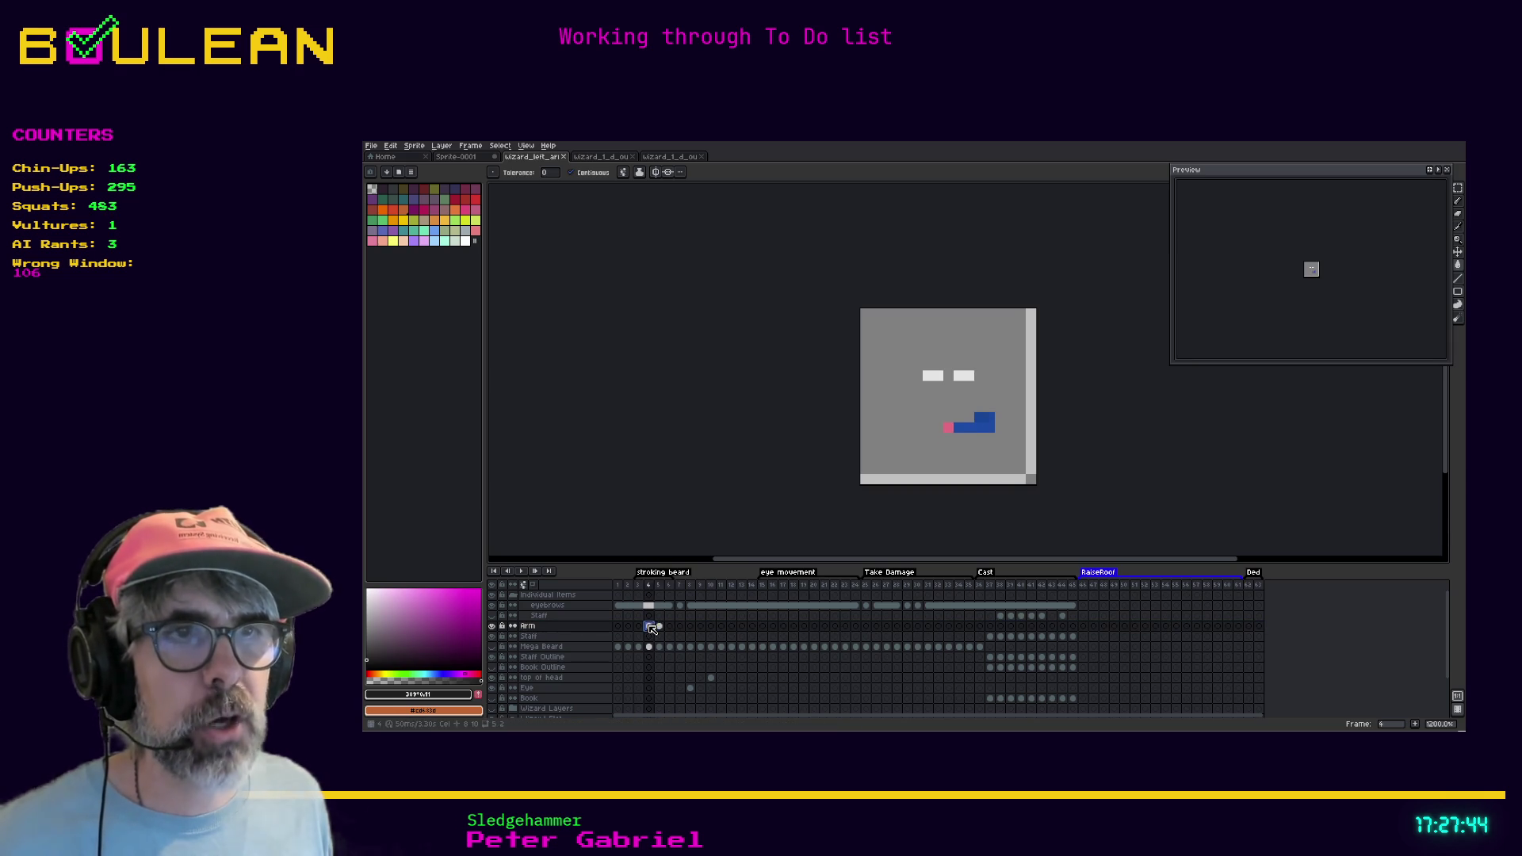
left_click(659, 626)
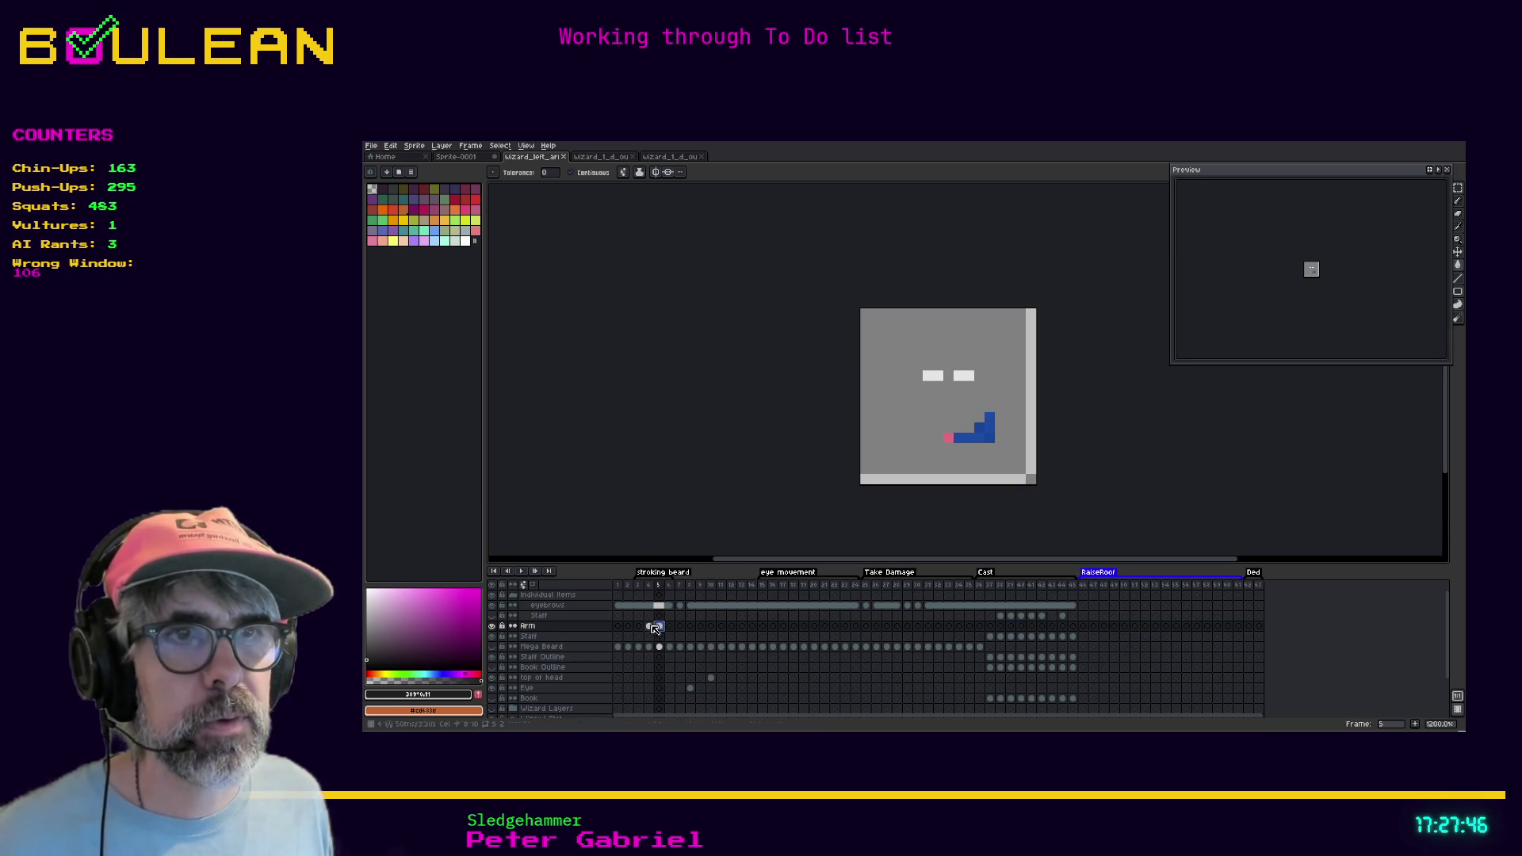
left_click(649, 626)
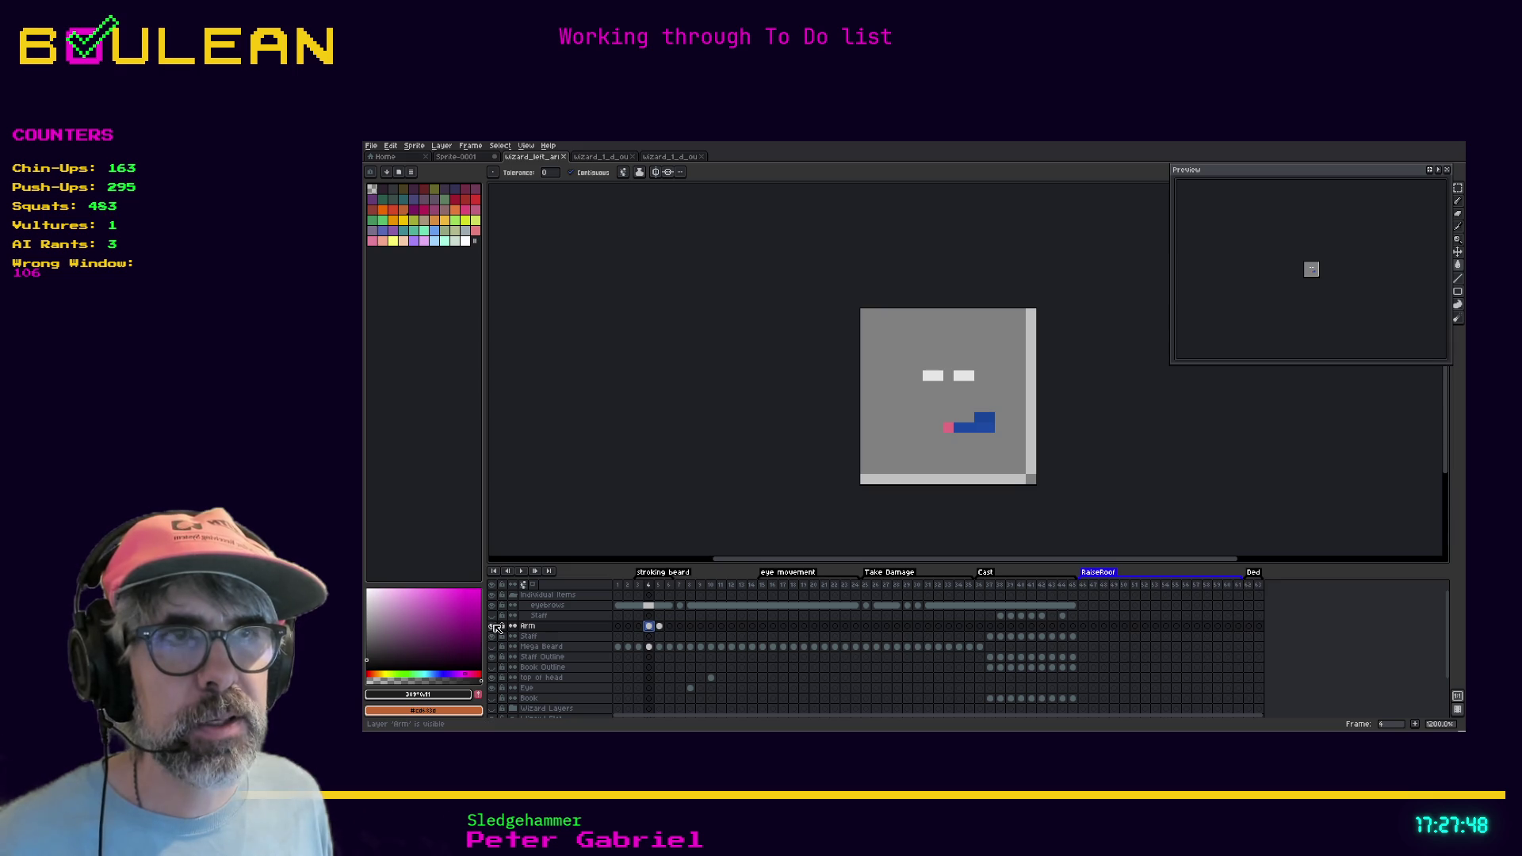
left_click(492, 626)
left_click(492, 626)
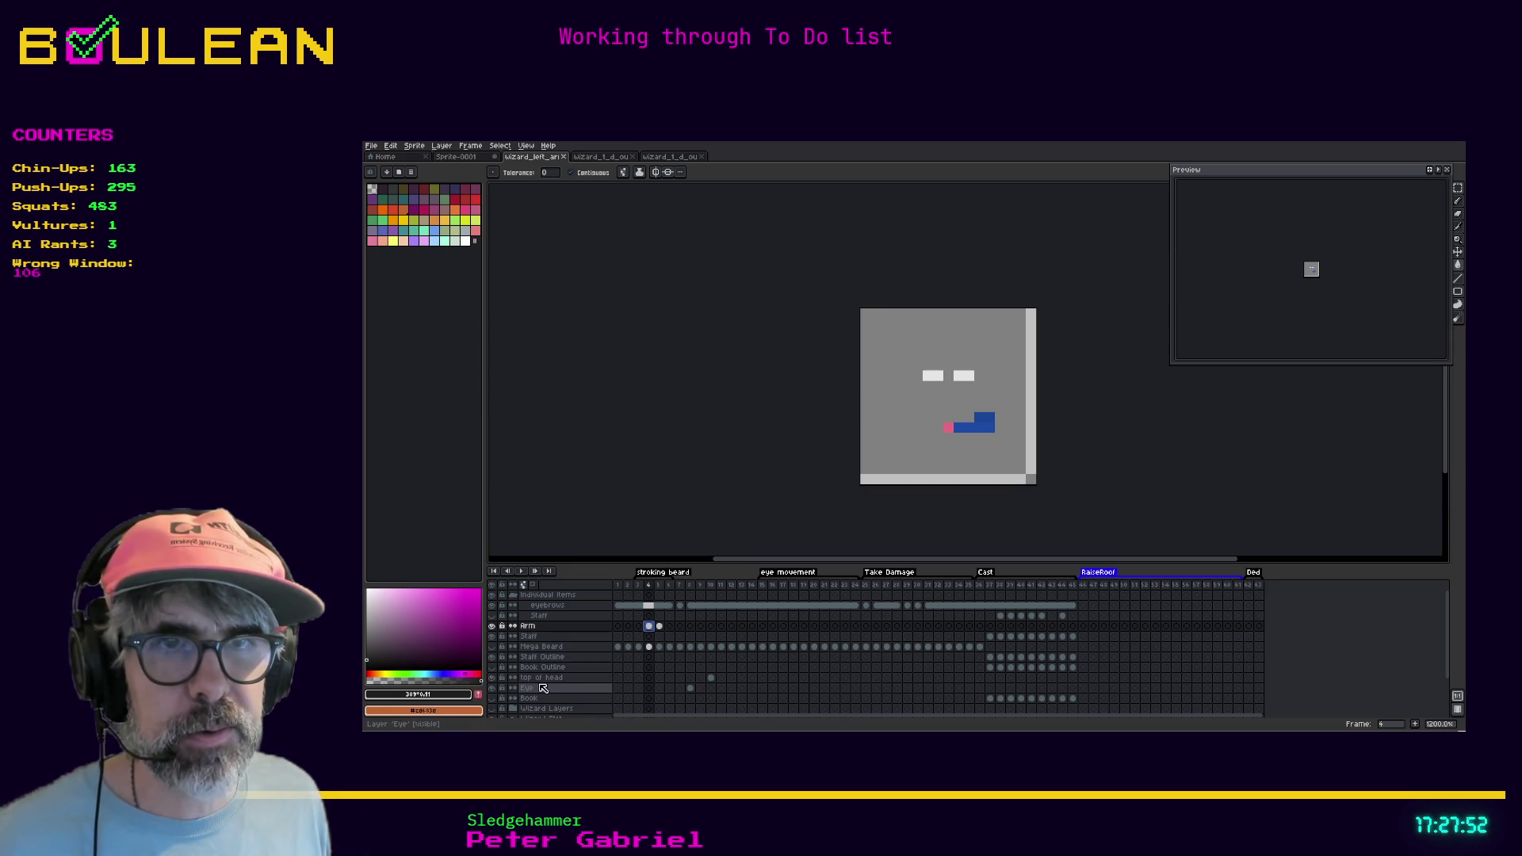
Show the Wizard Flat and Eye layers and hide the eyebrows layer
scroll(547, 670, "down", 1)
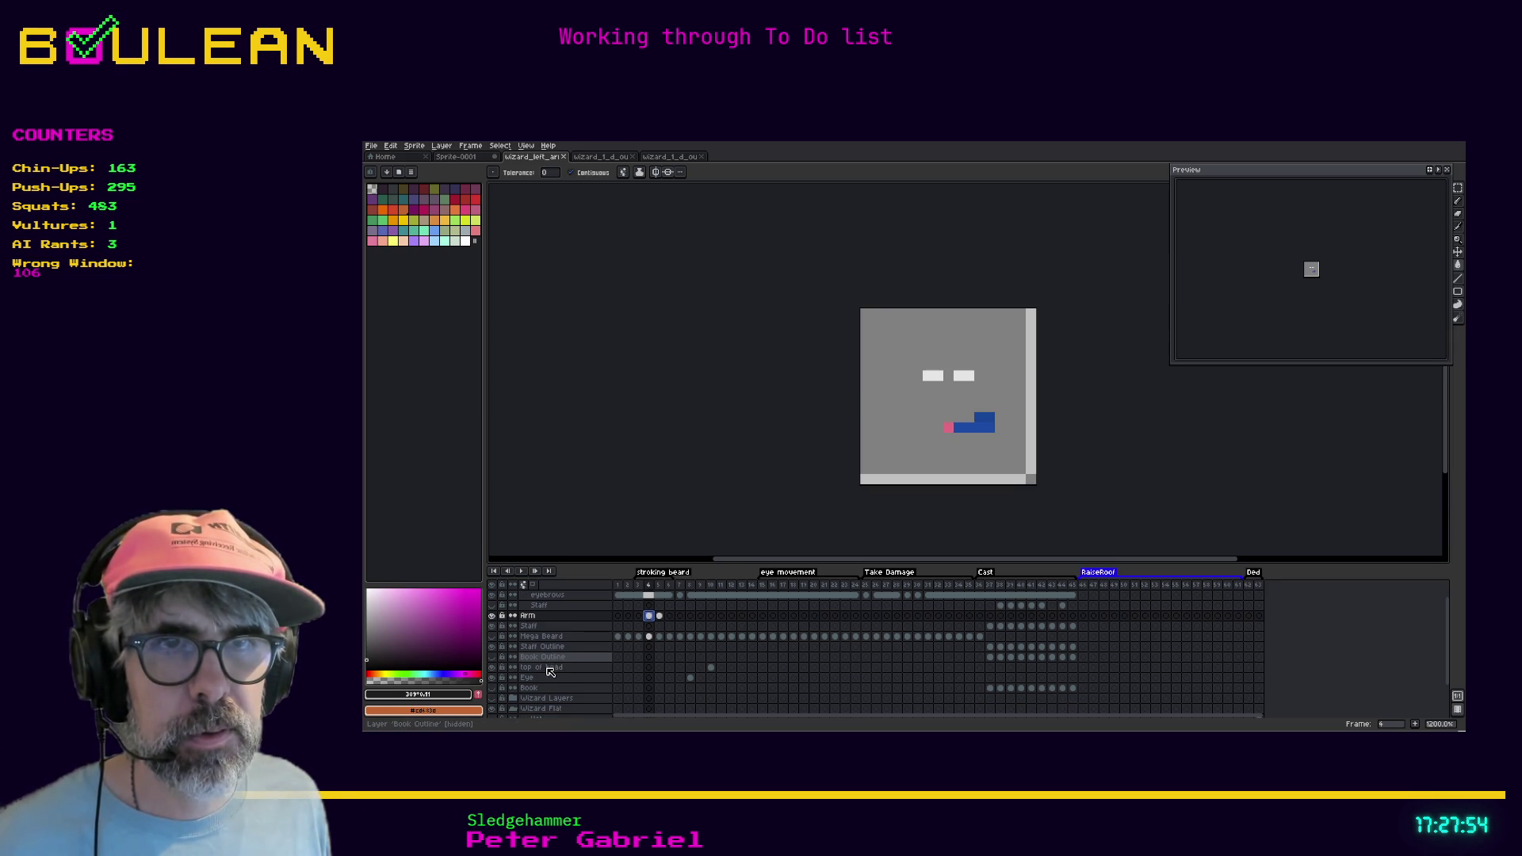
scroll(555, 669, "down", 4)
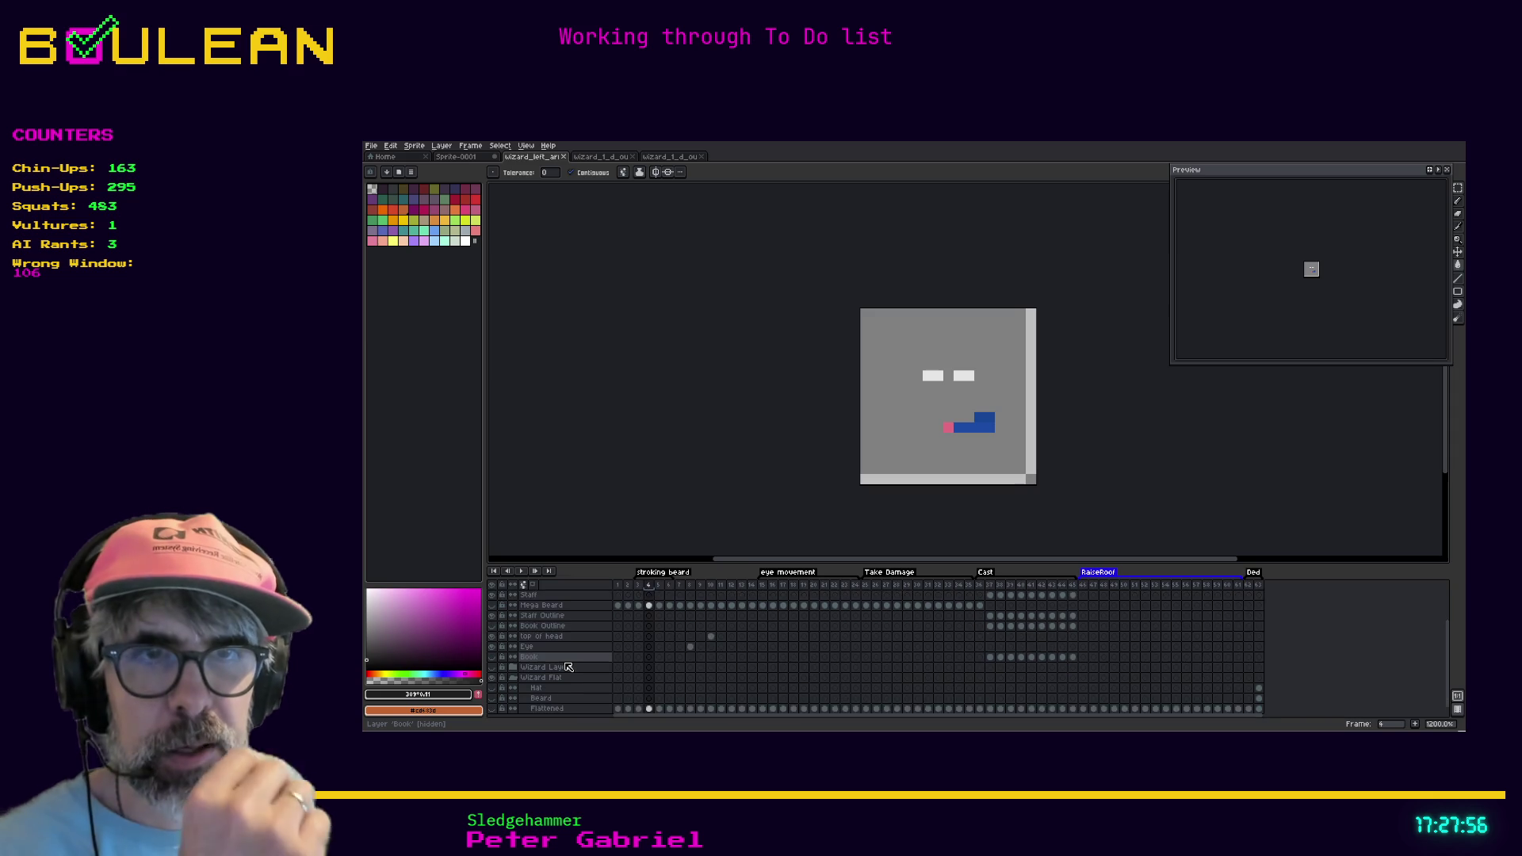
left_click(495, 672)
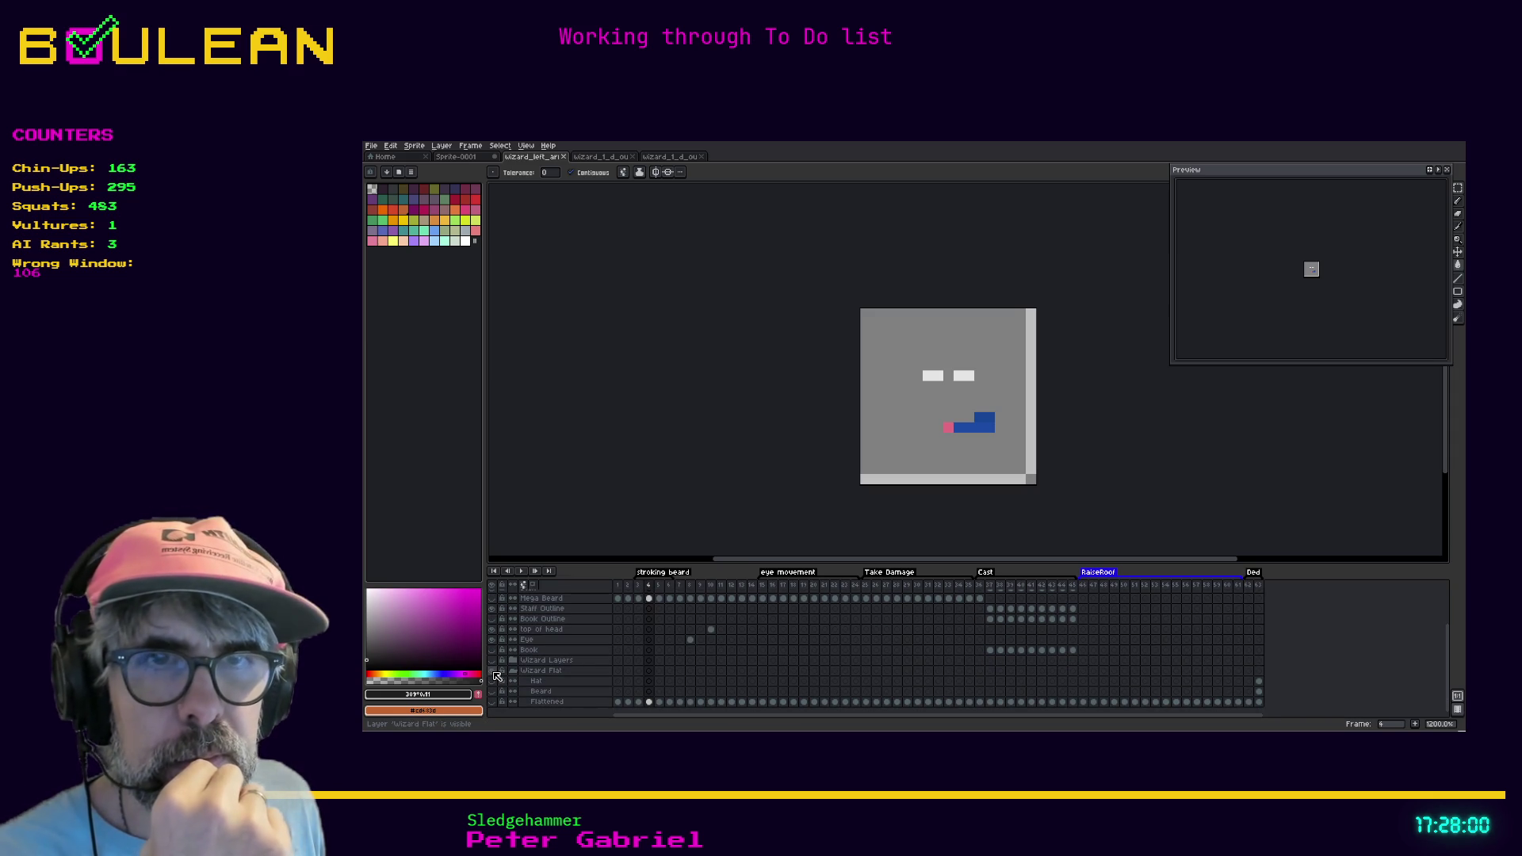
scroll(555, 638, "up", 1)
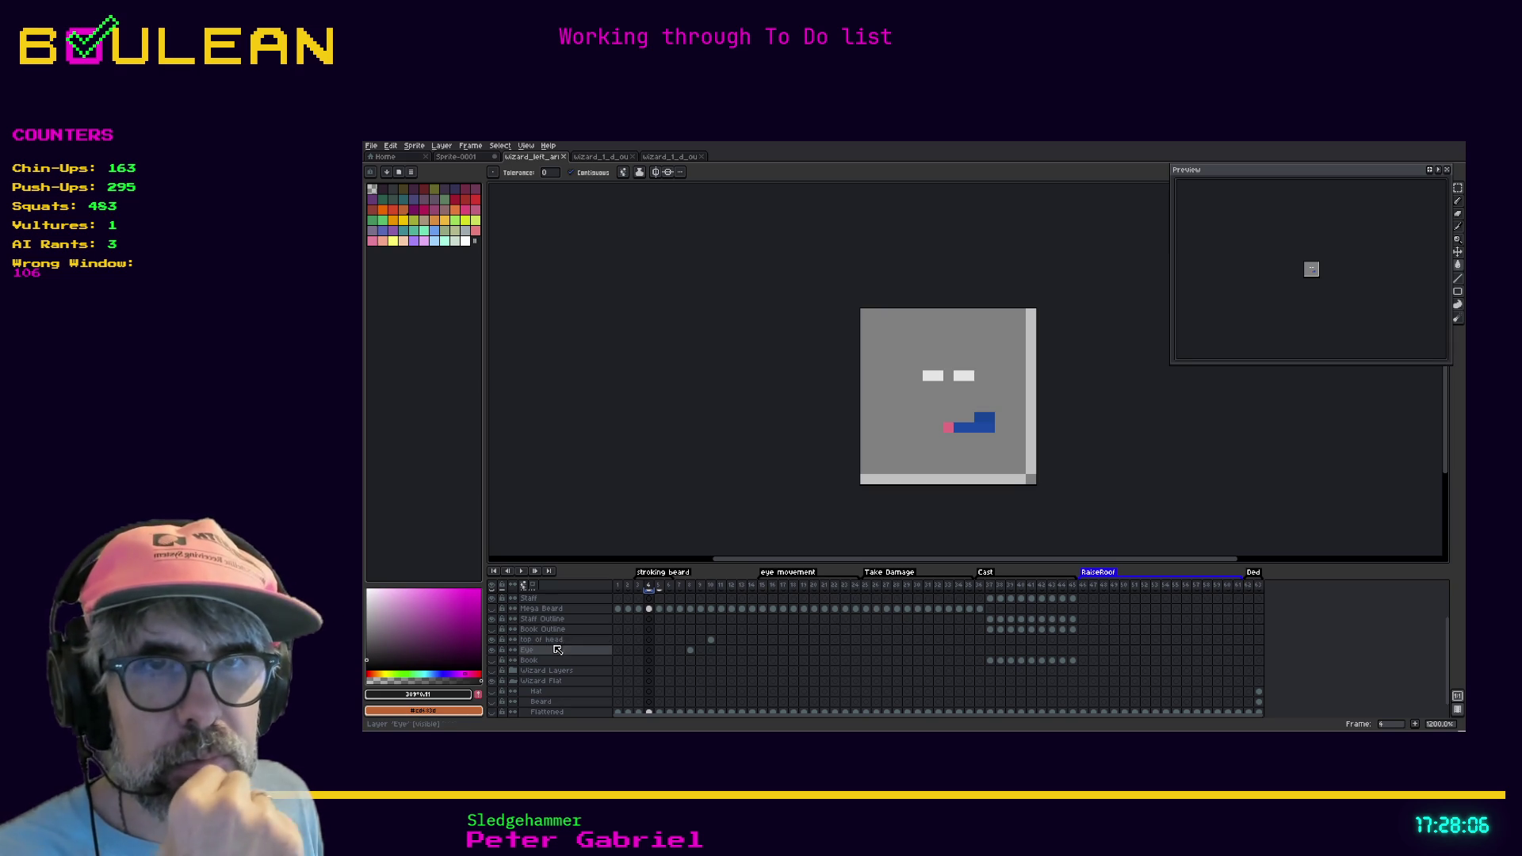
left_click(493, 650)
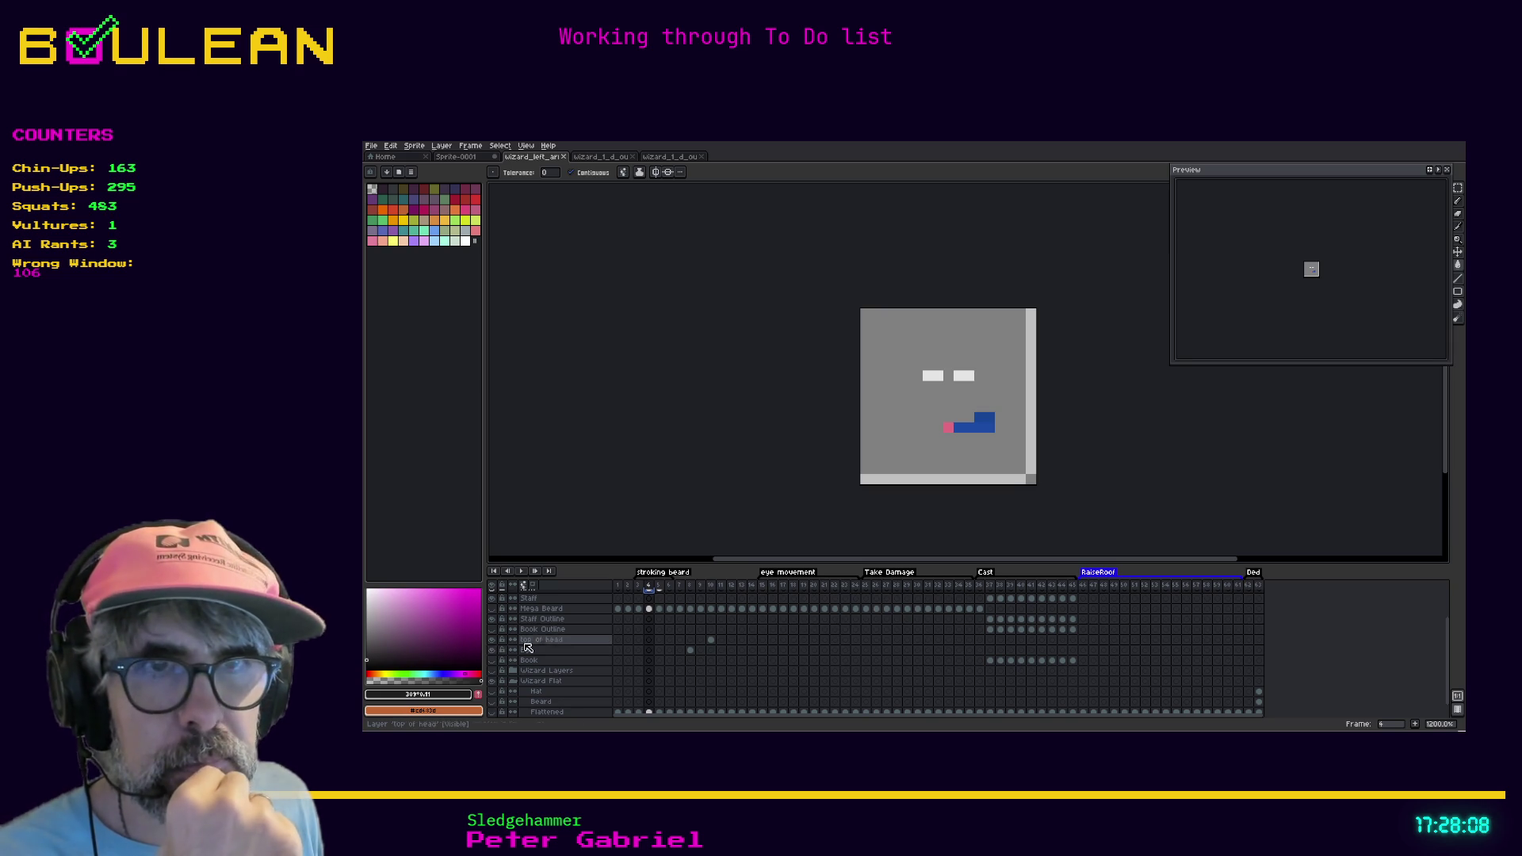
scroll(555, 646, "up", 4)
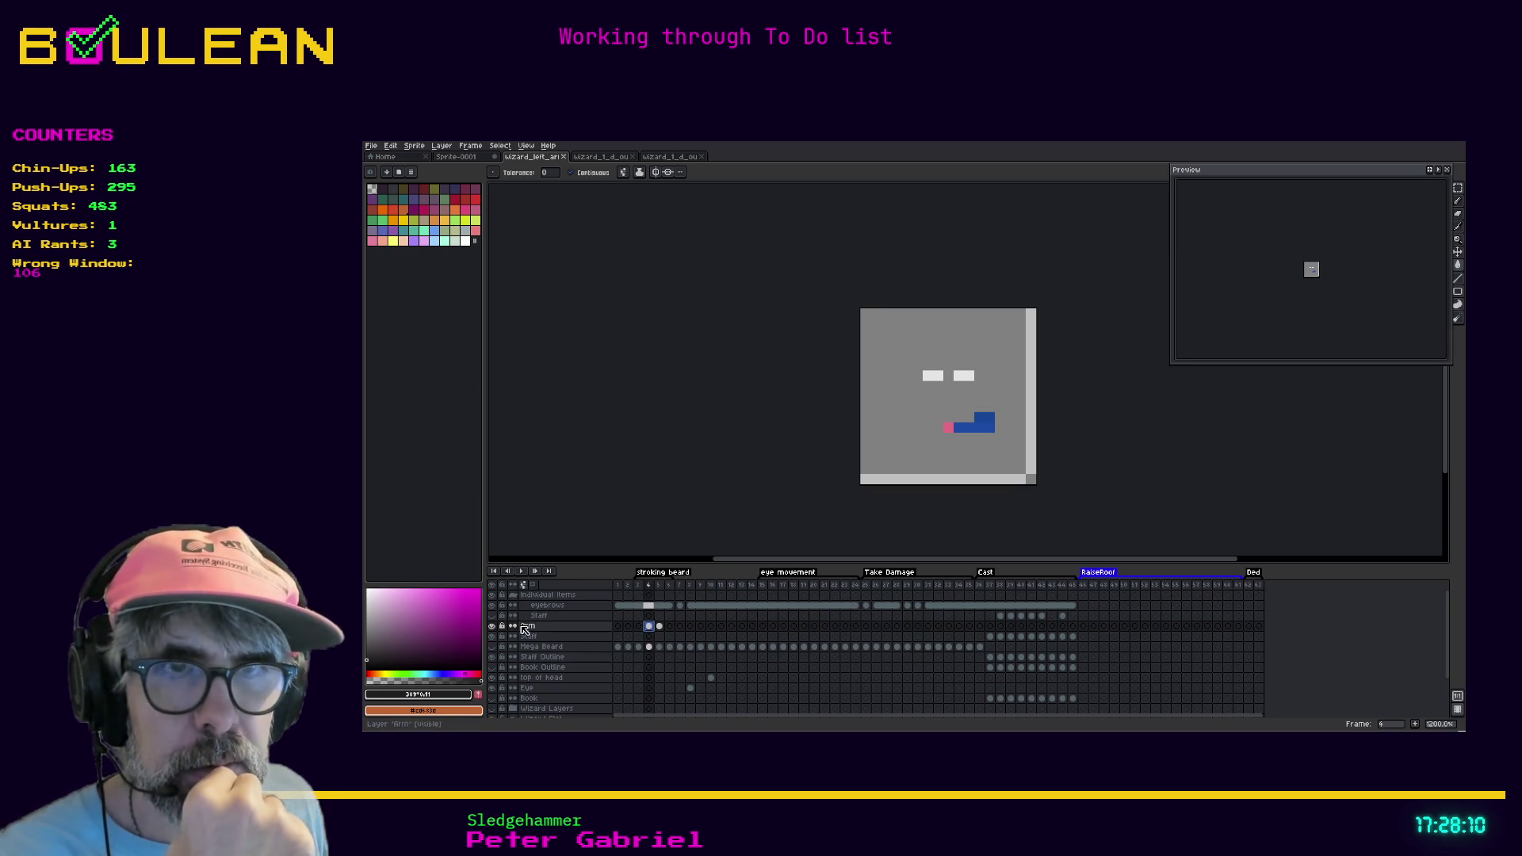
left_click(492, 606)
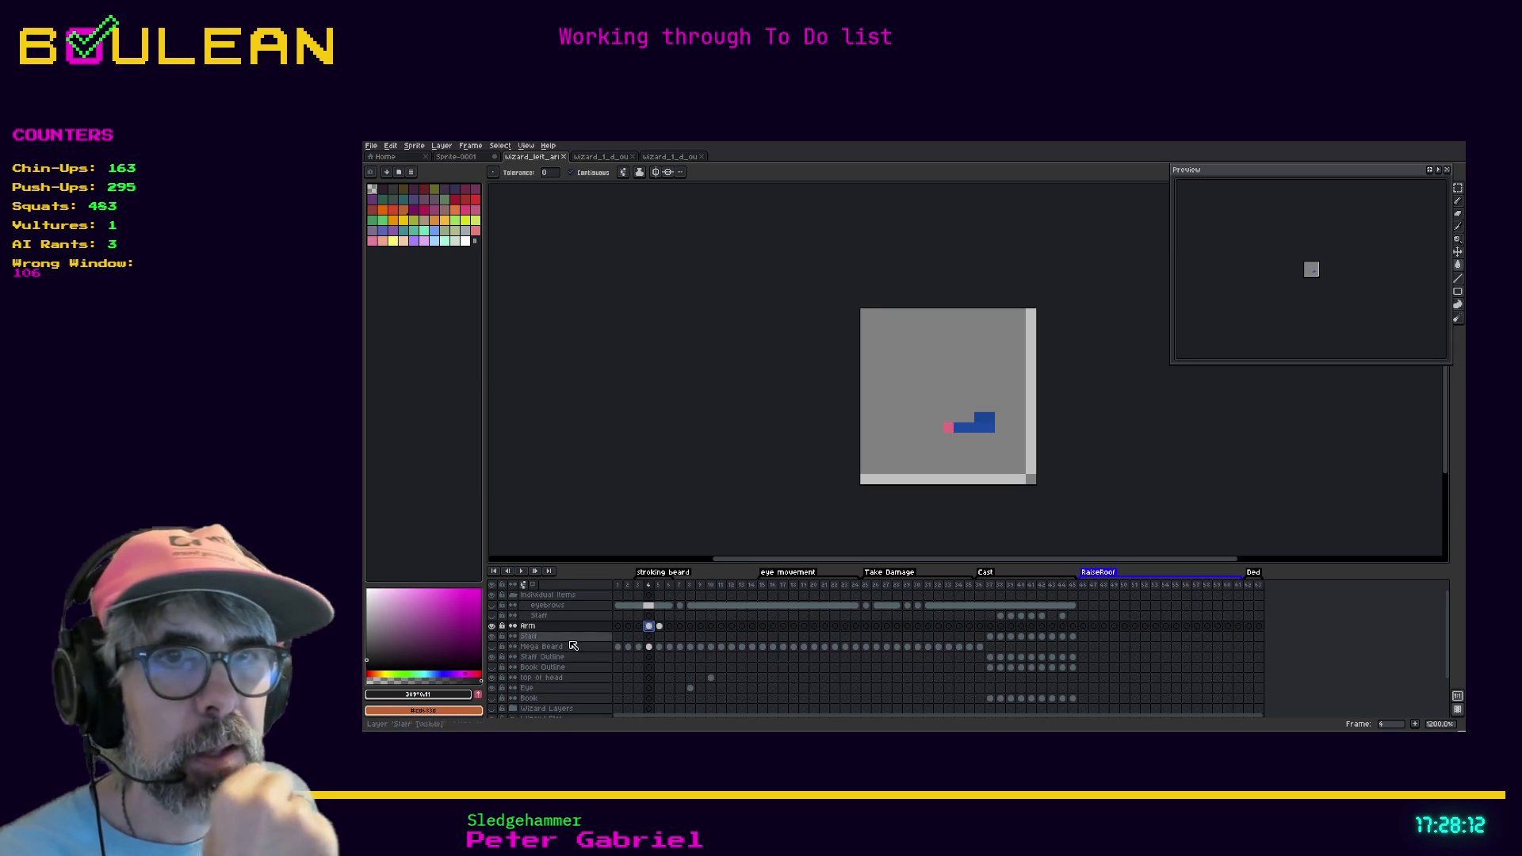
Compare the arm on frames 4 and 5 again, then show the Flattened wizard layer
left_click(659, 627)
left_click(650, 627)
left_click(659, 627)
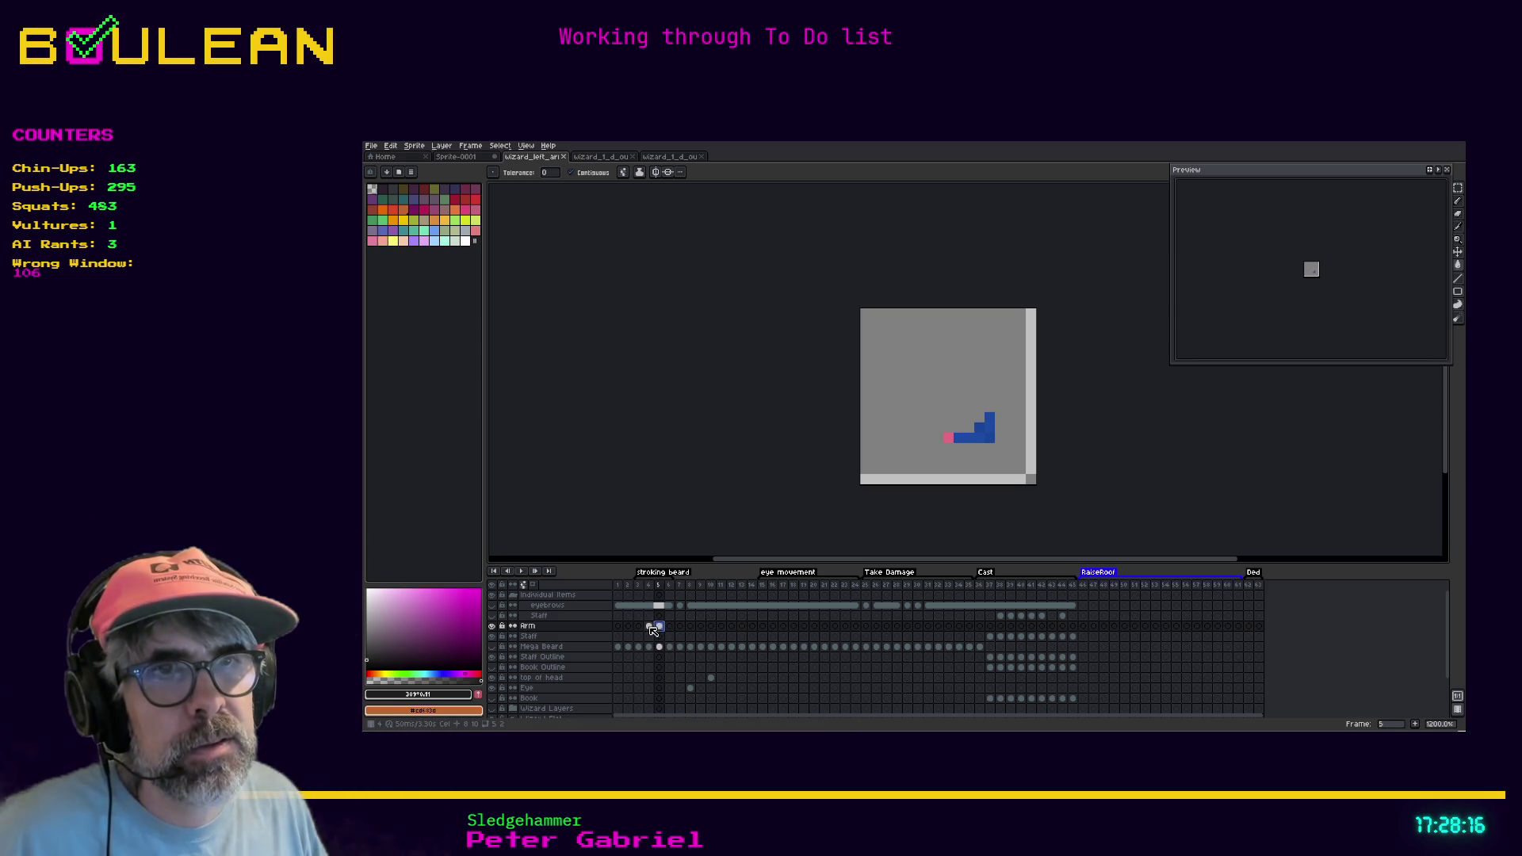
left_click(650, 627)
scroll(555, 657, "down", 2)
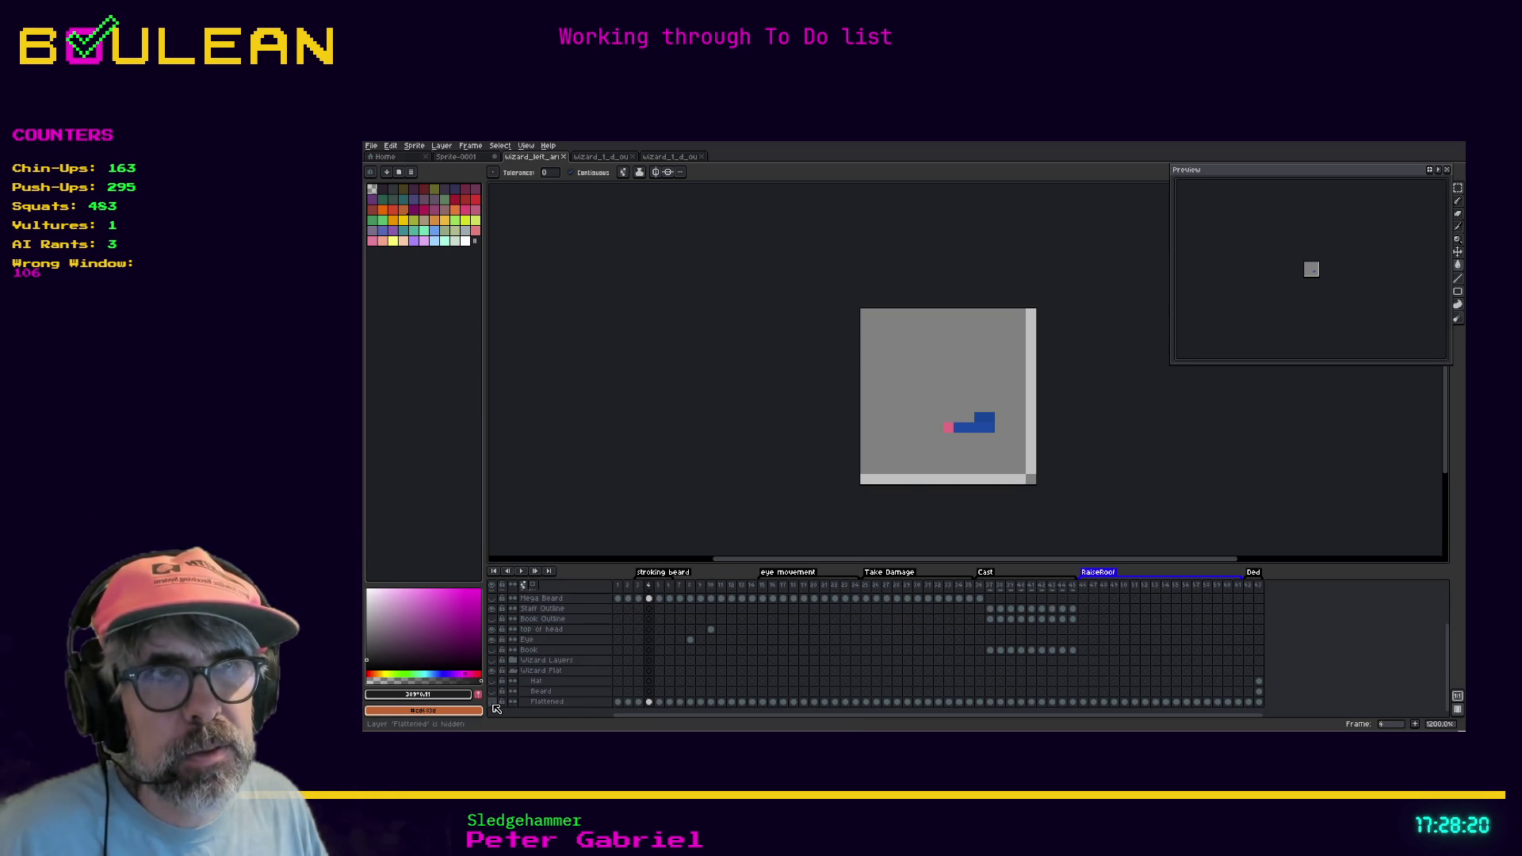
left_click(492, 702)
scroll(555, 658, "up", 2)
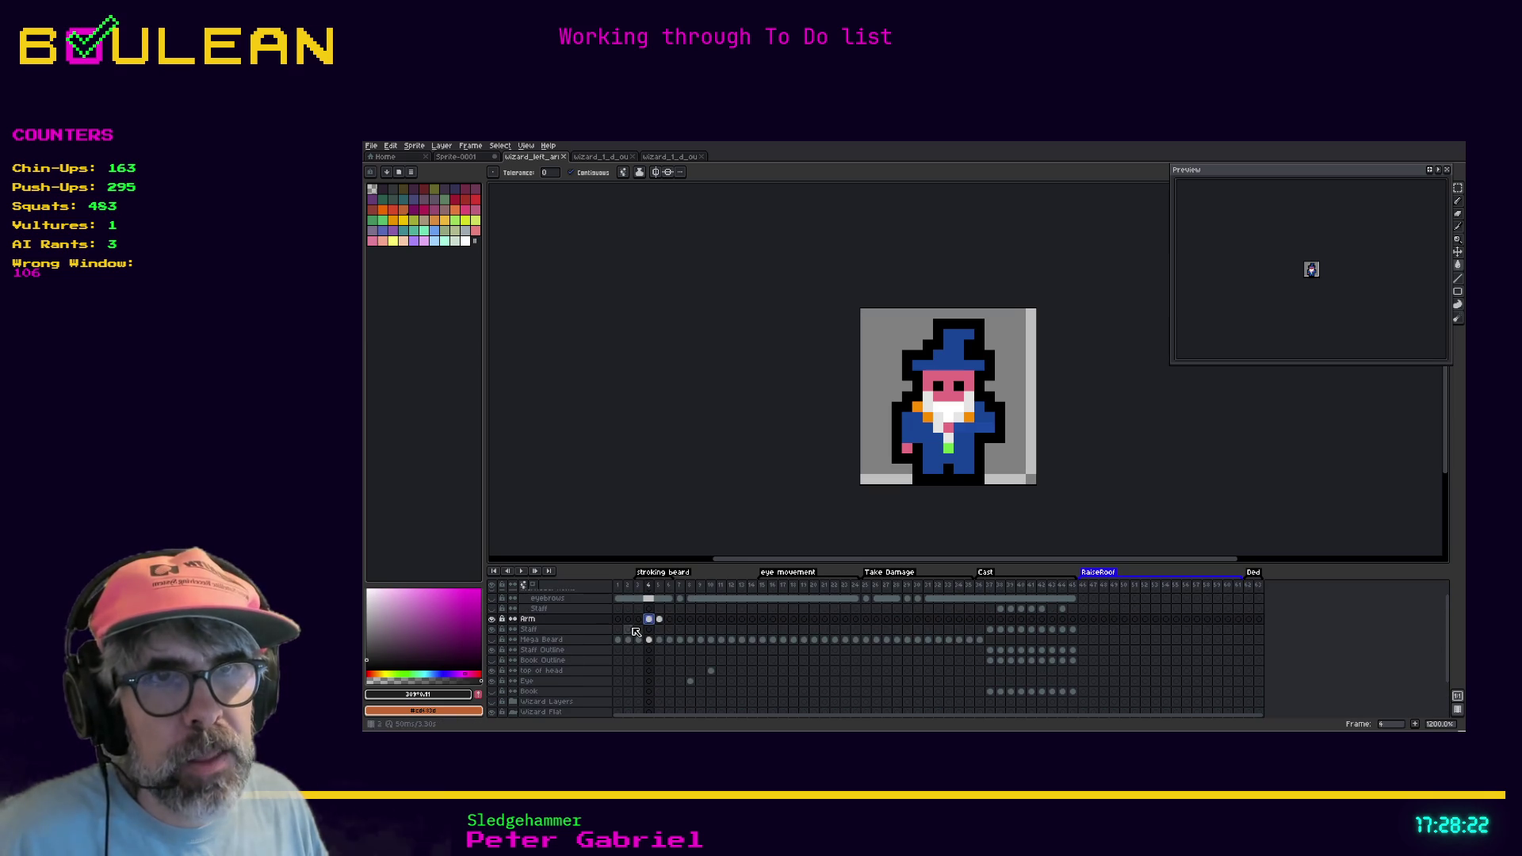
Step the Arm layer through frames 3 to 6, return to frame 3, and show Mega Beard
left_click(639, 620)
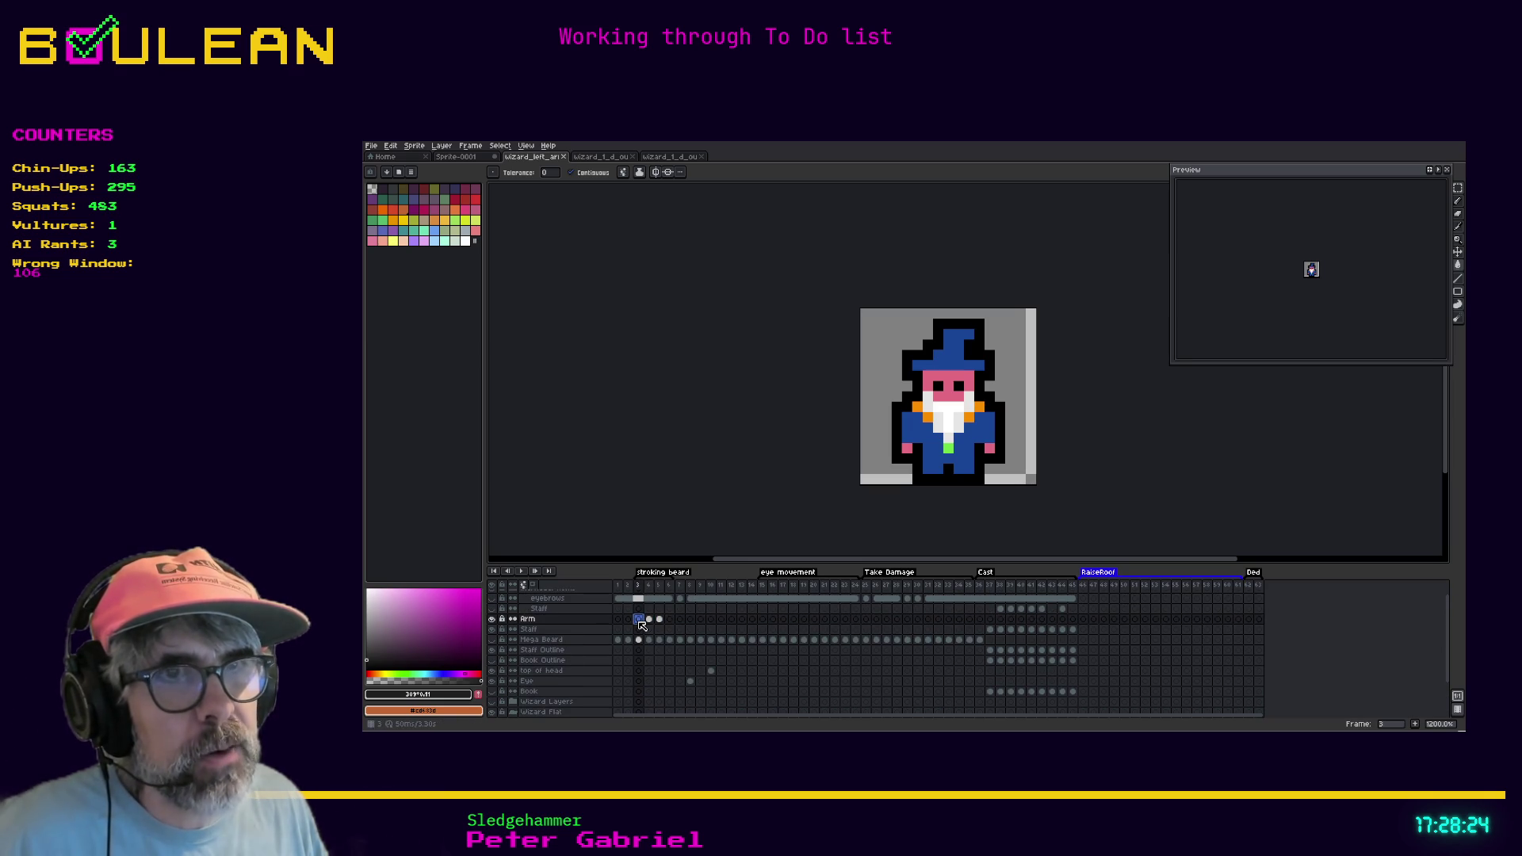
left_click(650, 619)
left_click(660, 619)
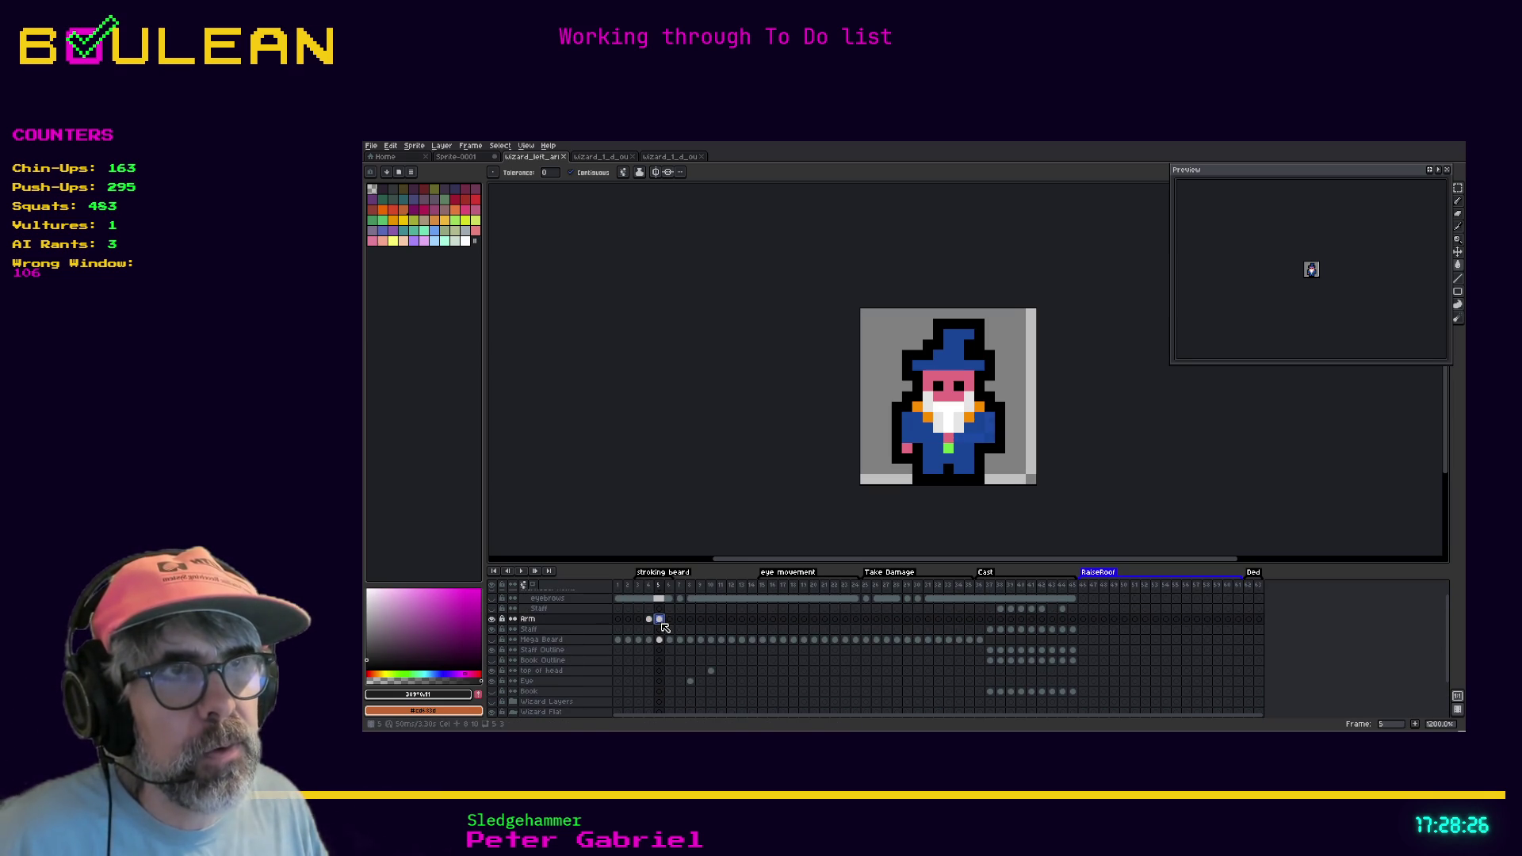
left_click(669, 619)
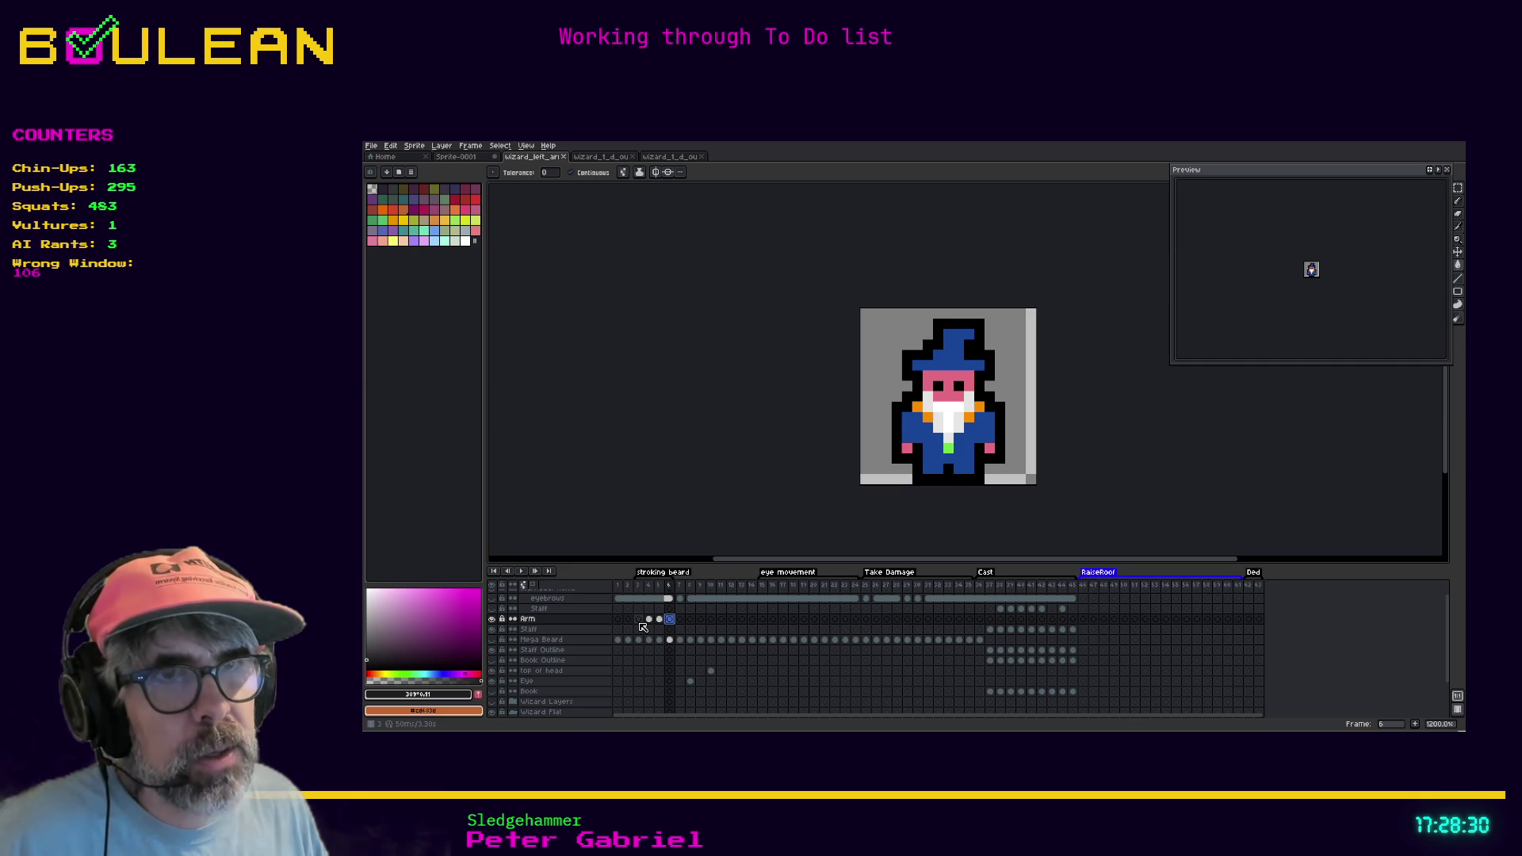
left_click(639, 620)
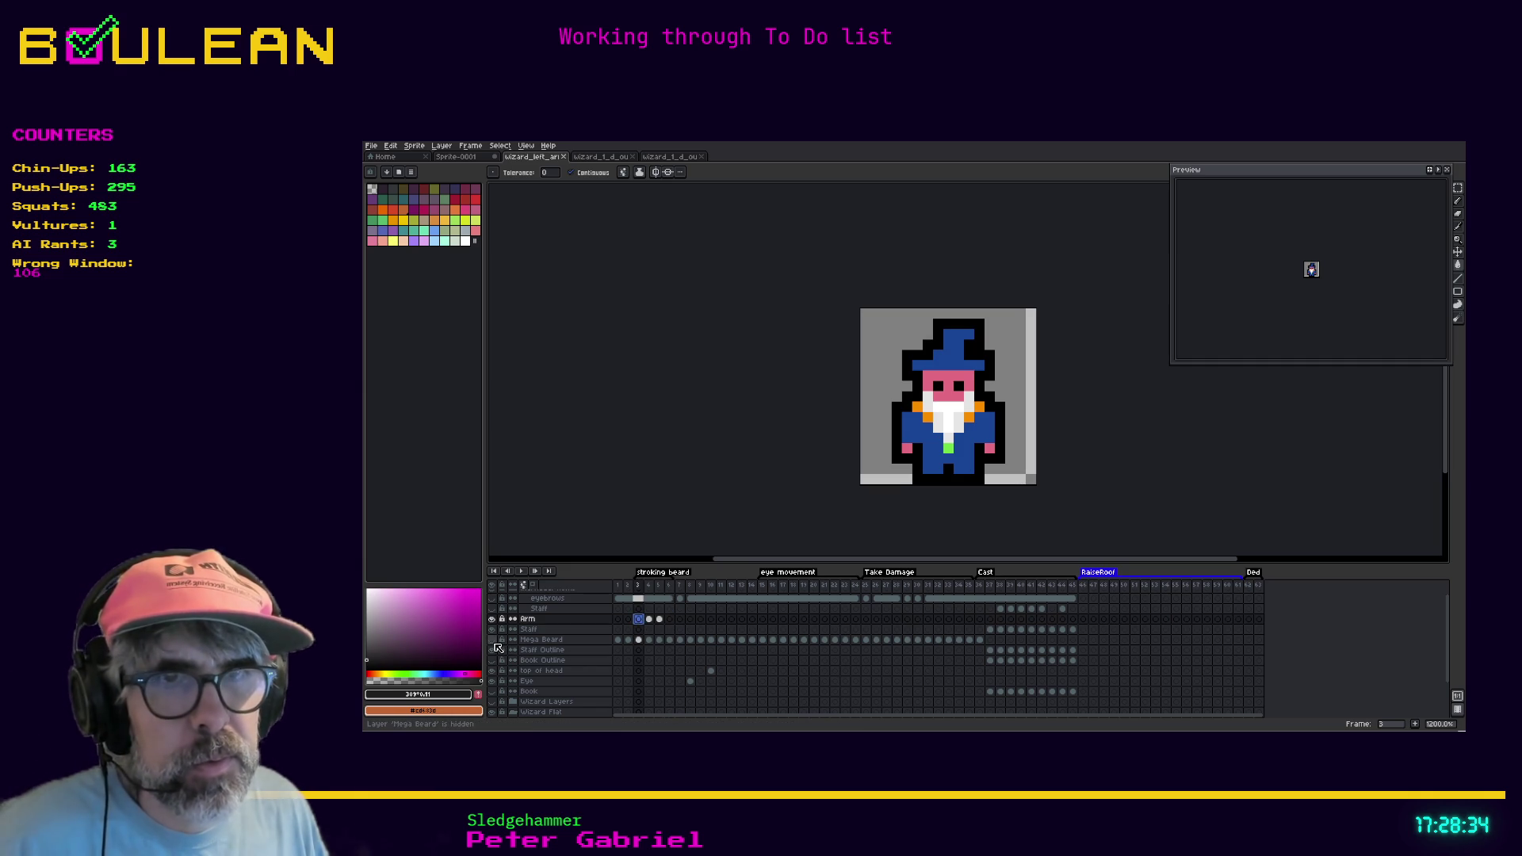
left_click(491, 639)
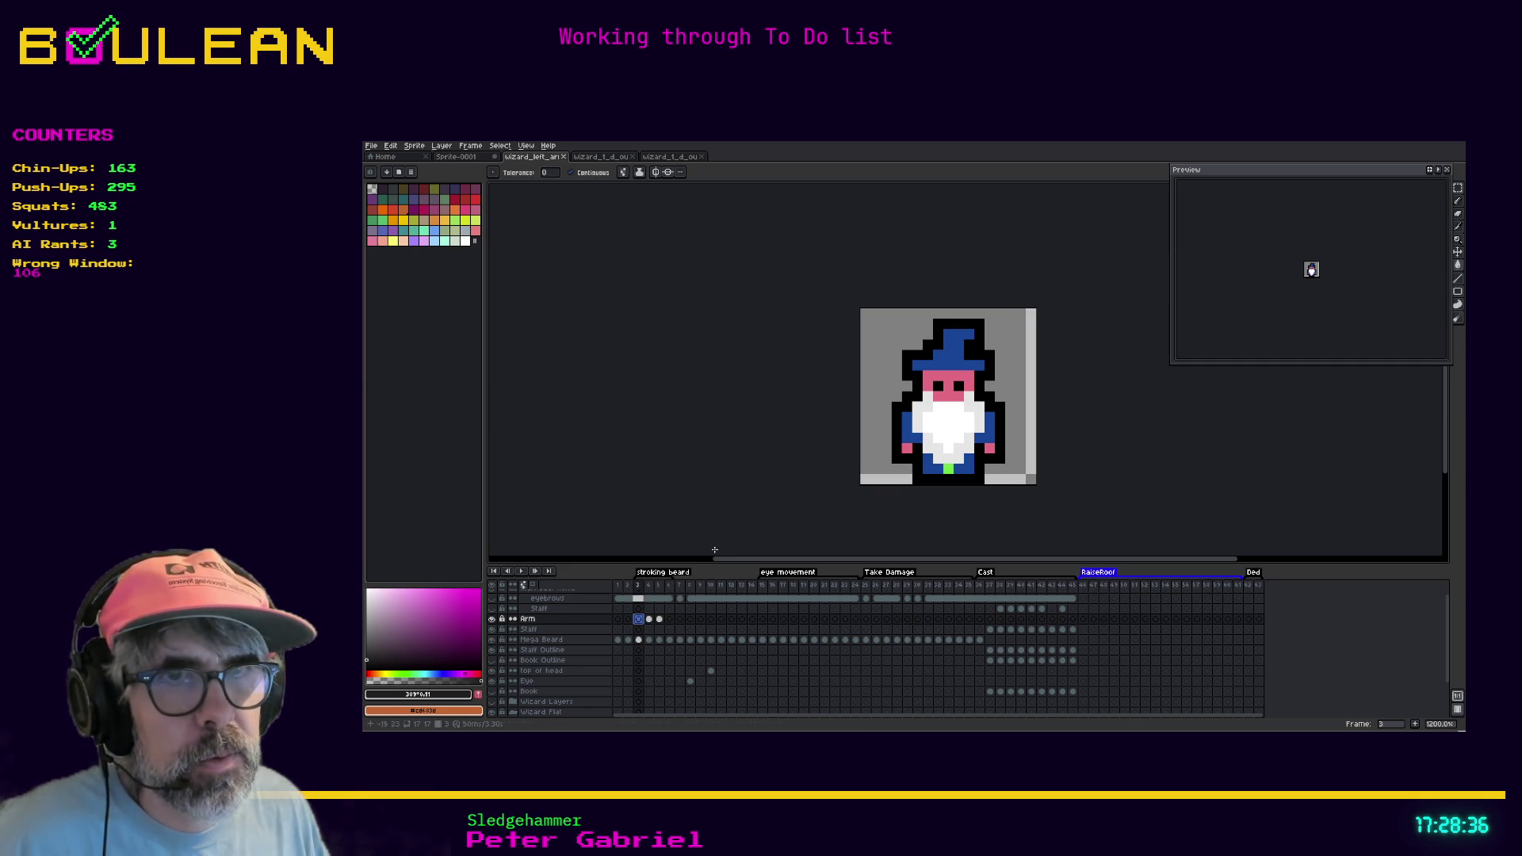
scroll(642, 681, "down", 2)
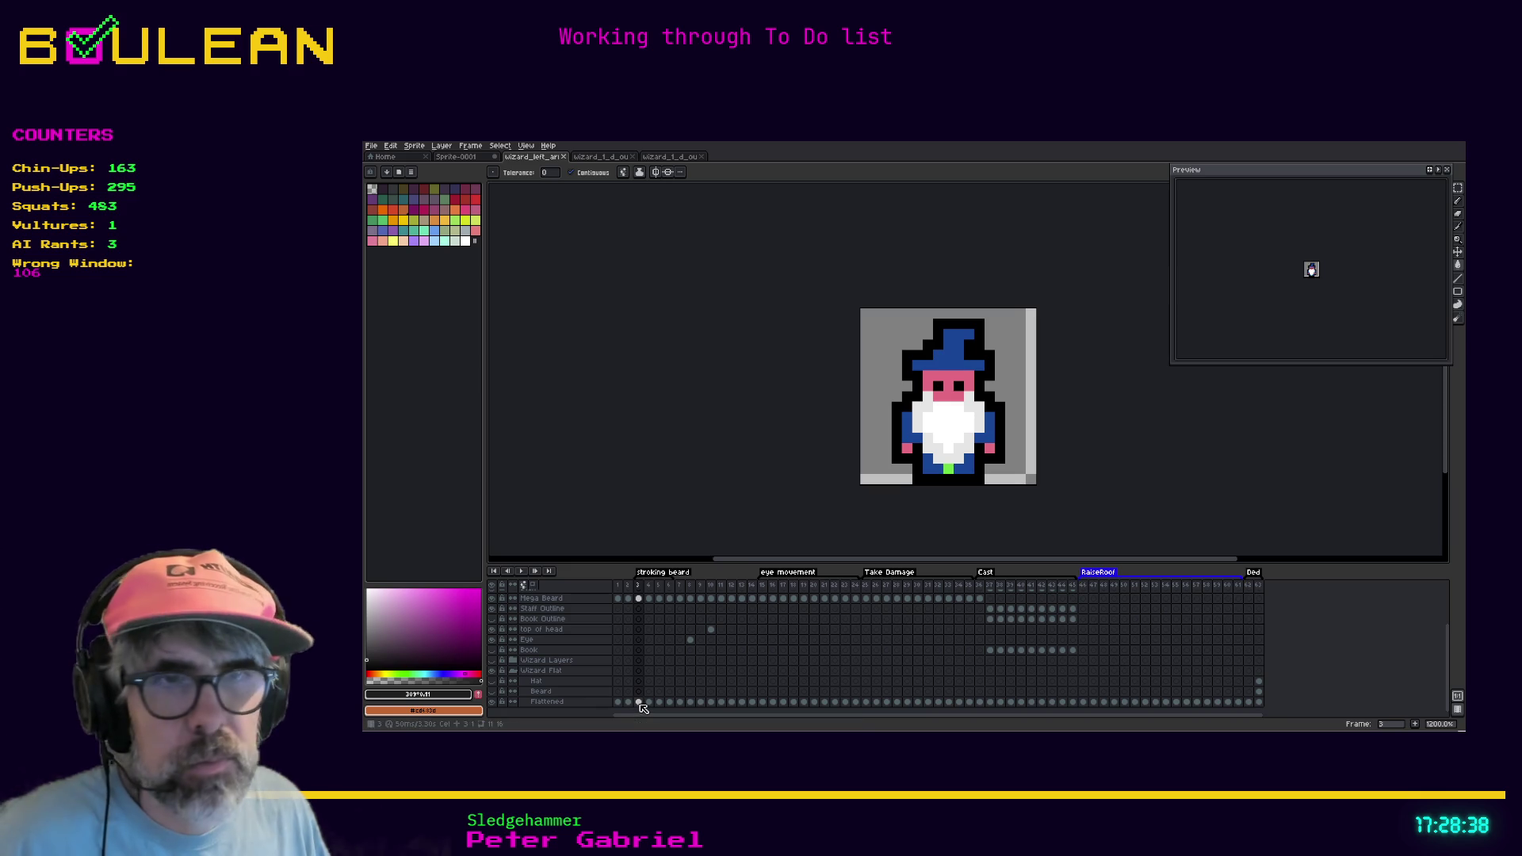
On the Flattened layer's frame 3, draw a rectangular selection strip beside the wizard
left_click(638, 702)
key("m")
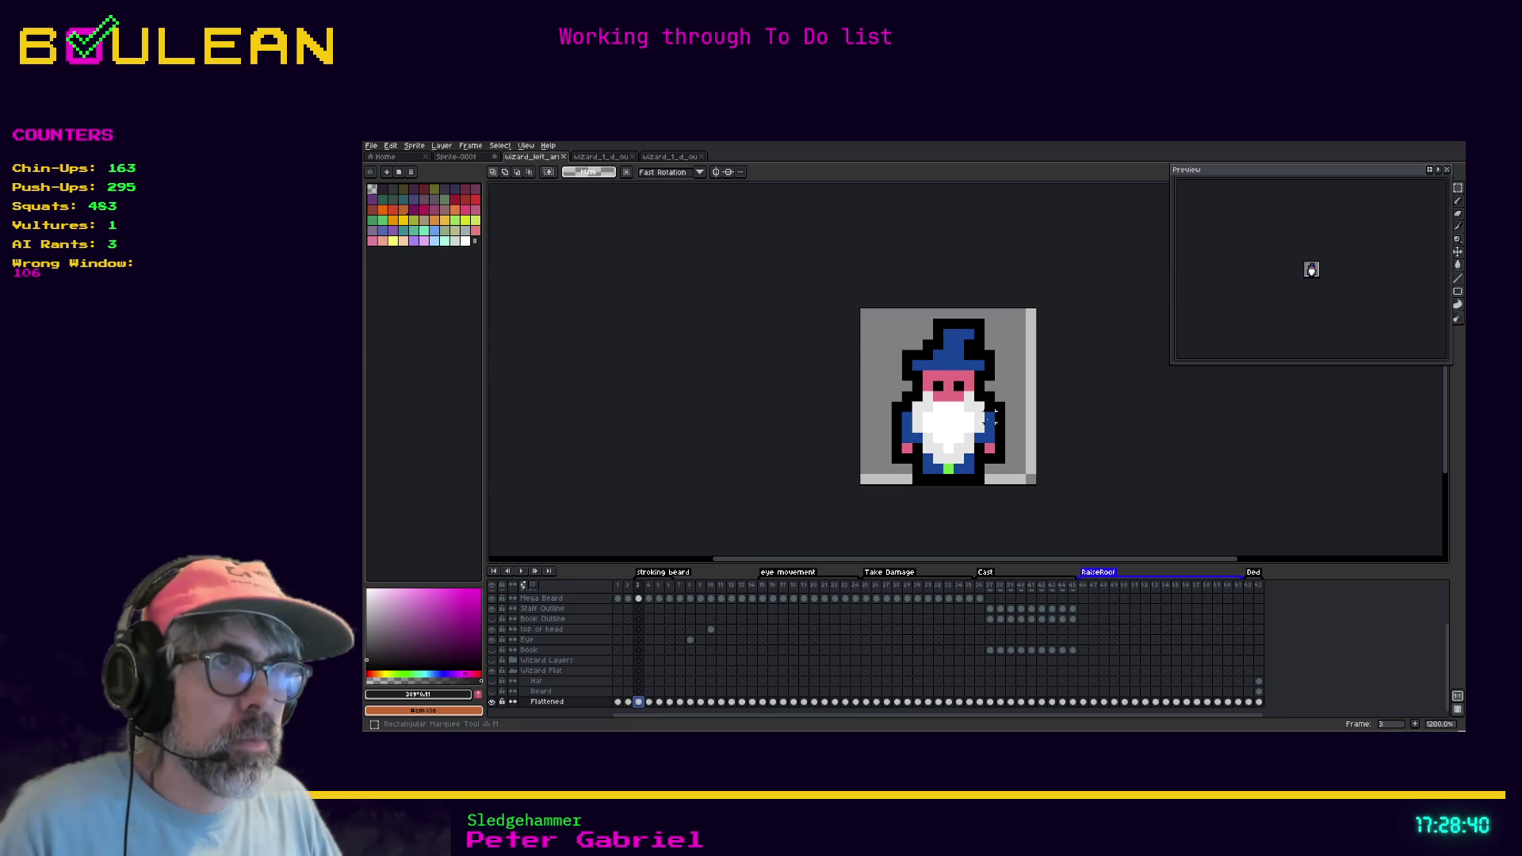
left_click_drag(1000, 457, 990, 395)
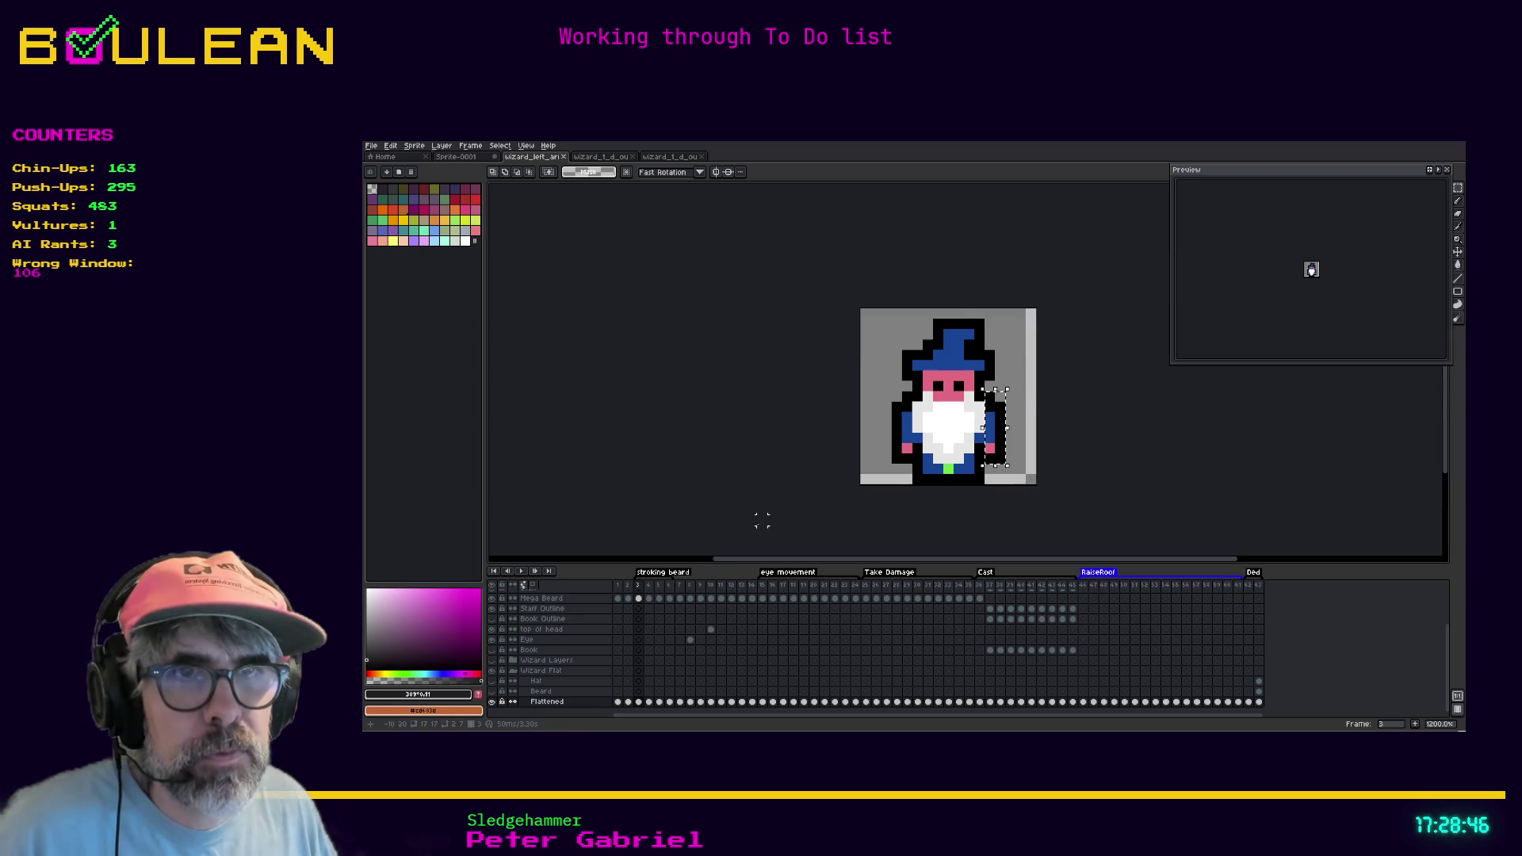
scroll(885, 471, "down", 1)
scroll(638, 666, "up", 3)
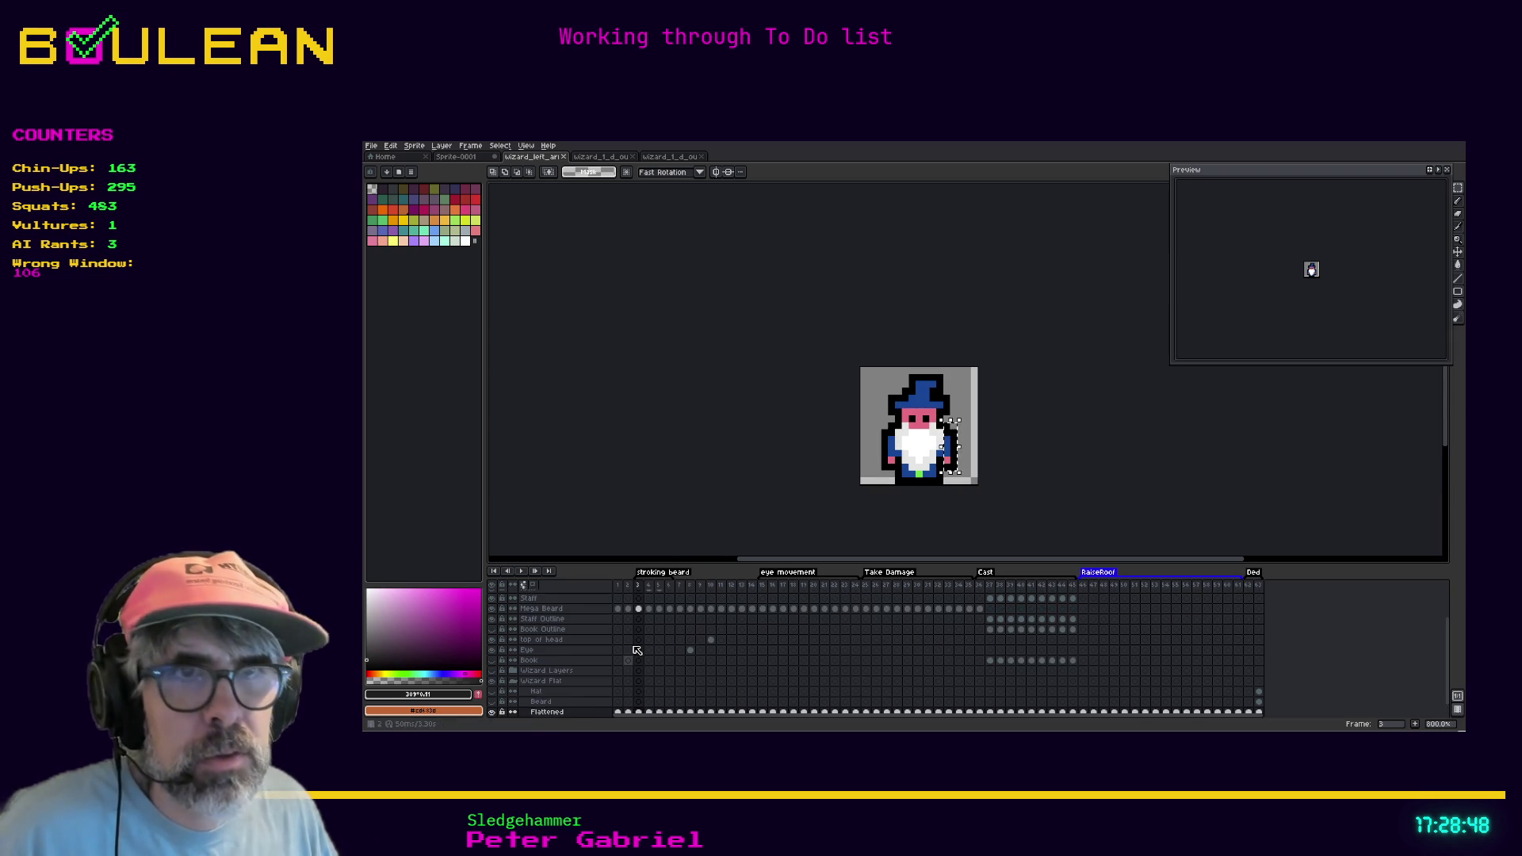
scroll(637, 650, "up", 1)
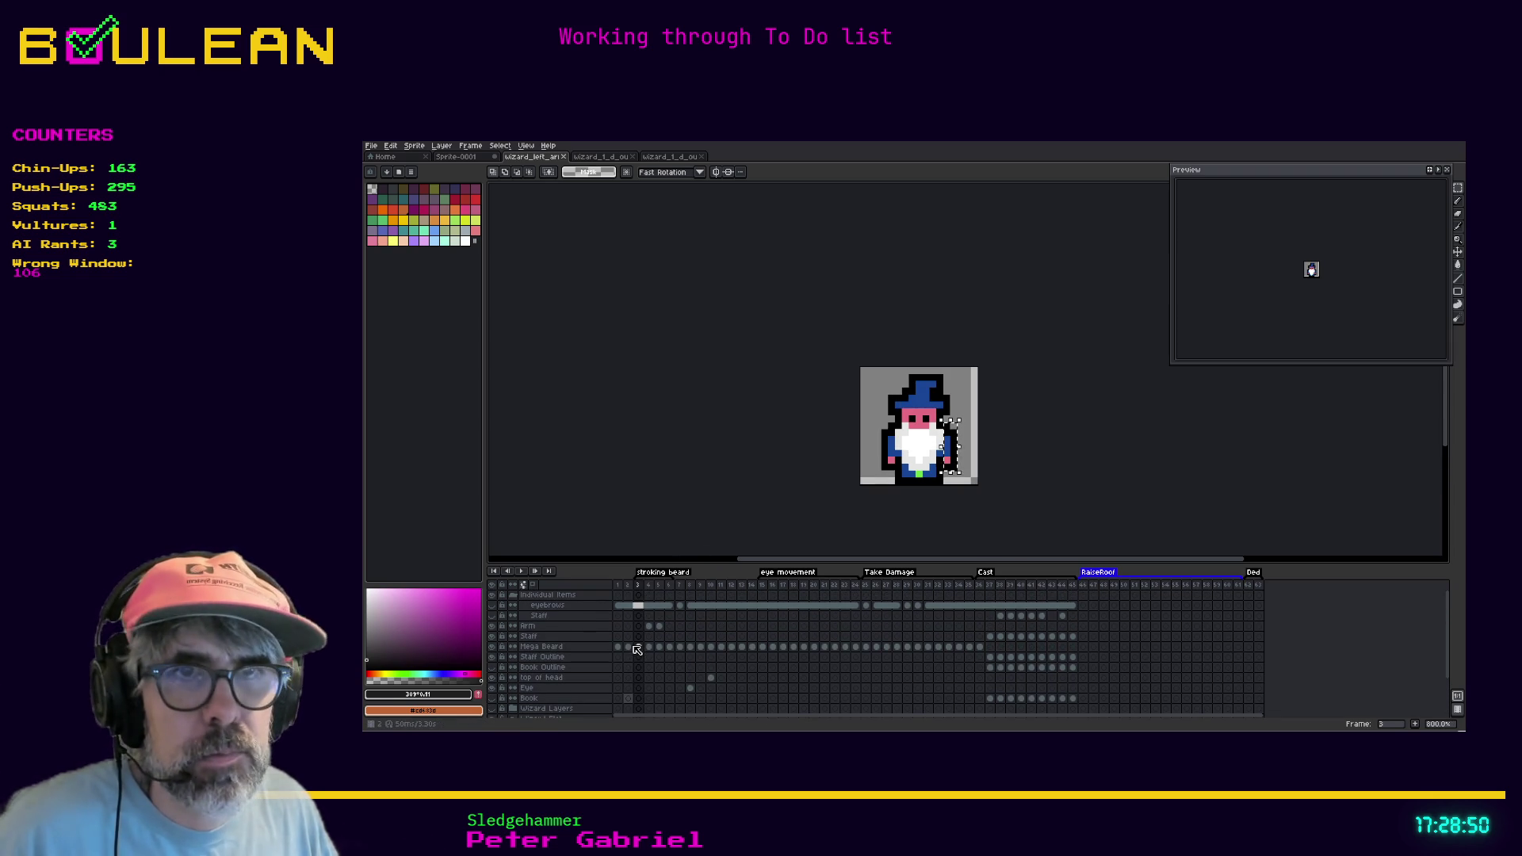
Start a transform on the frame-3 arm, then hide the wizard's body layers
left_click(639, 626)
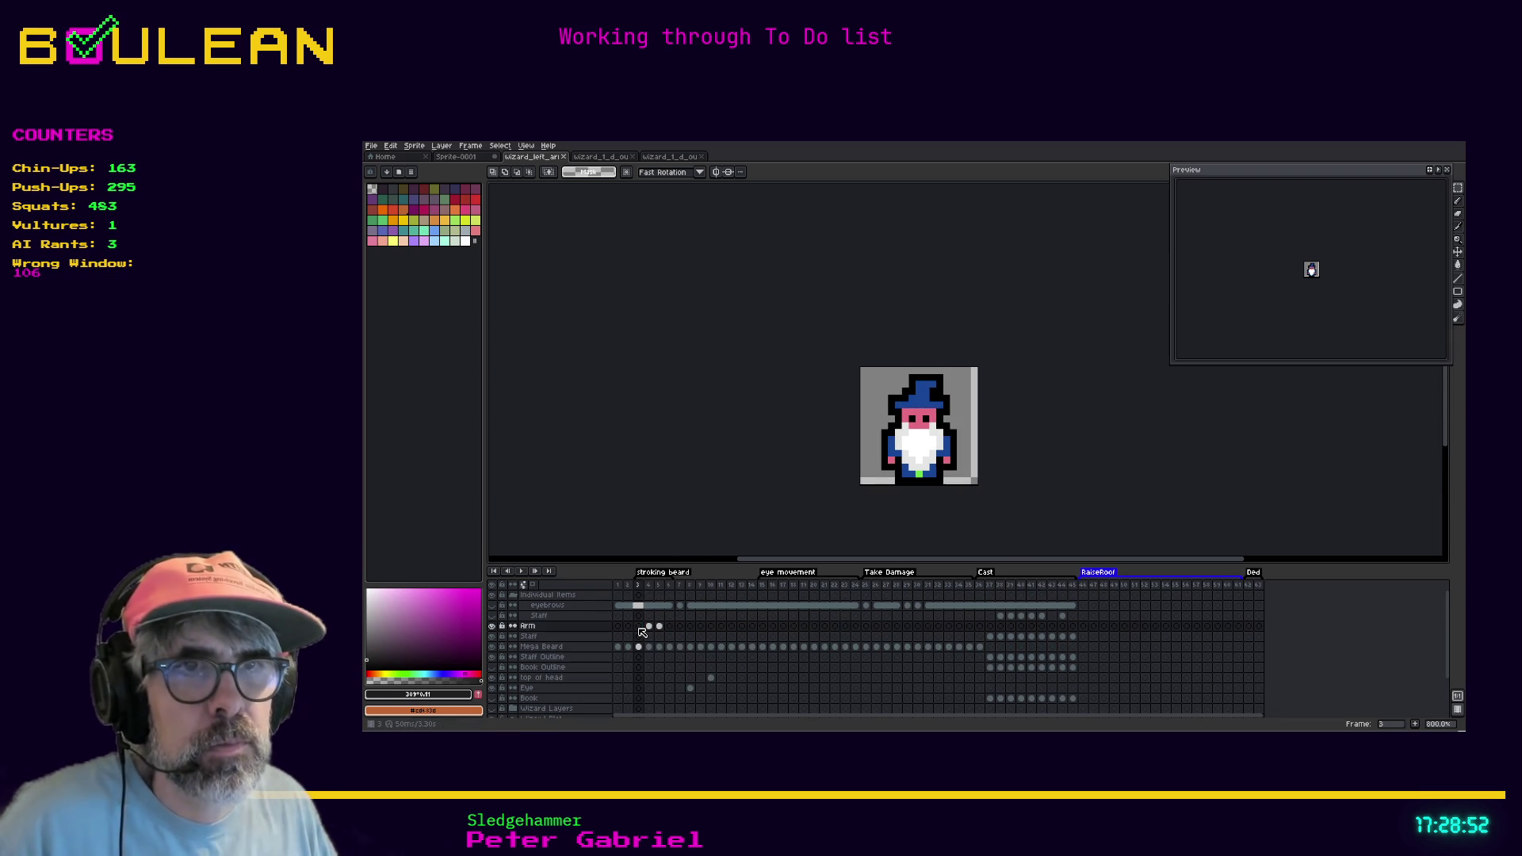
key("ctrl+t")
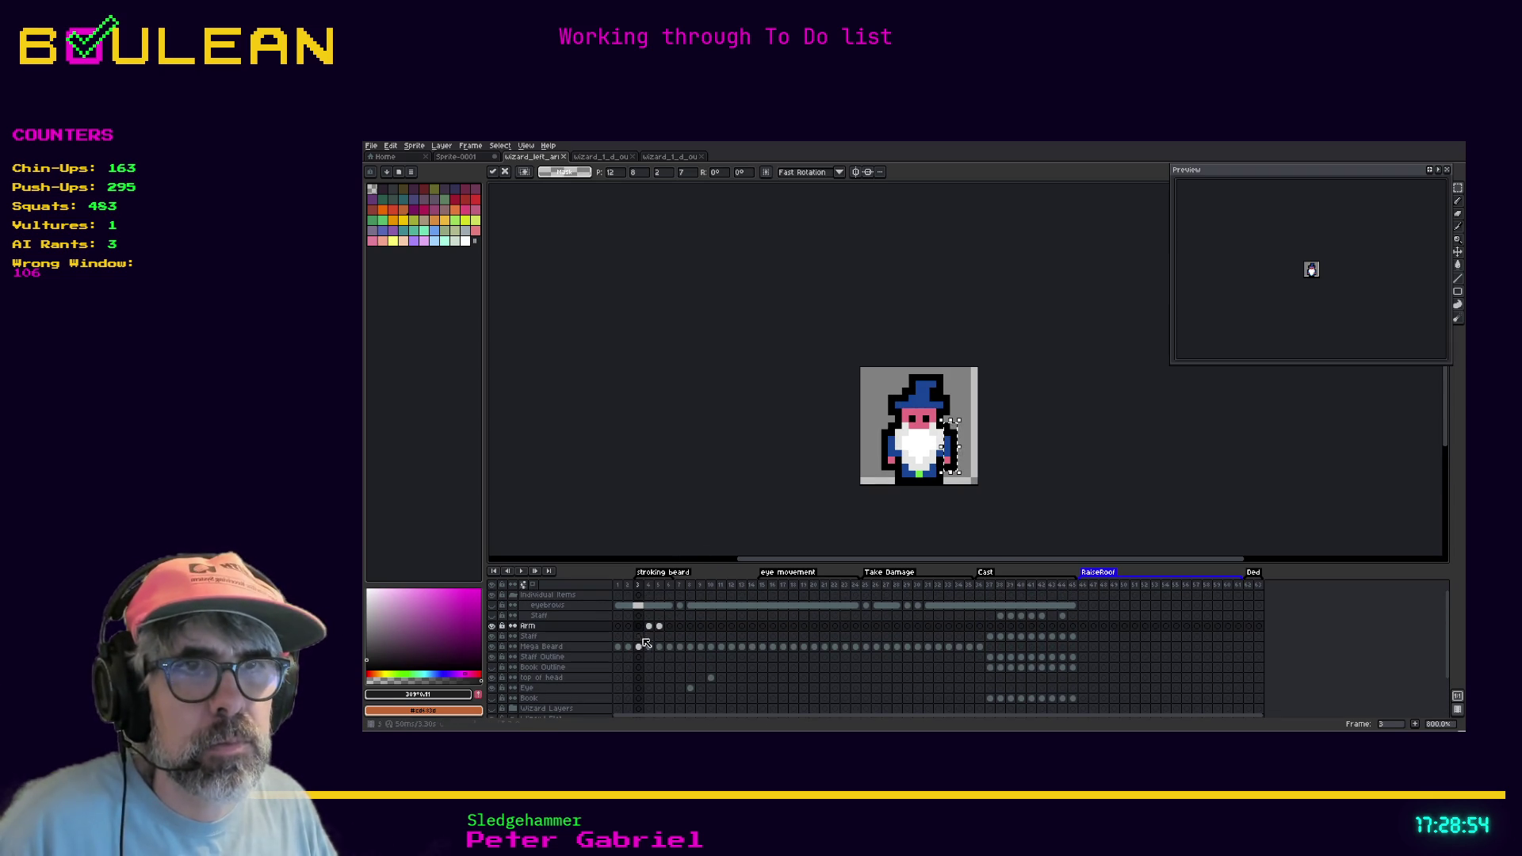
scroll(642, 633, "down", 3)
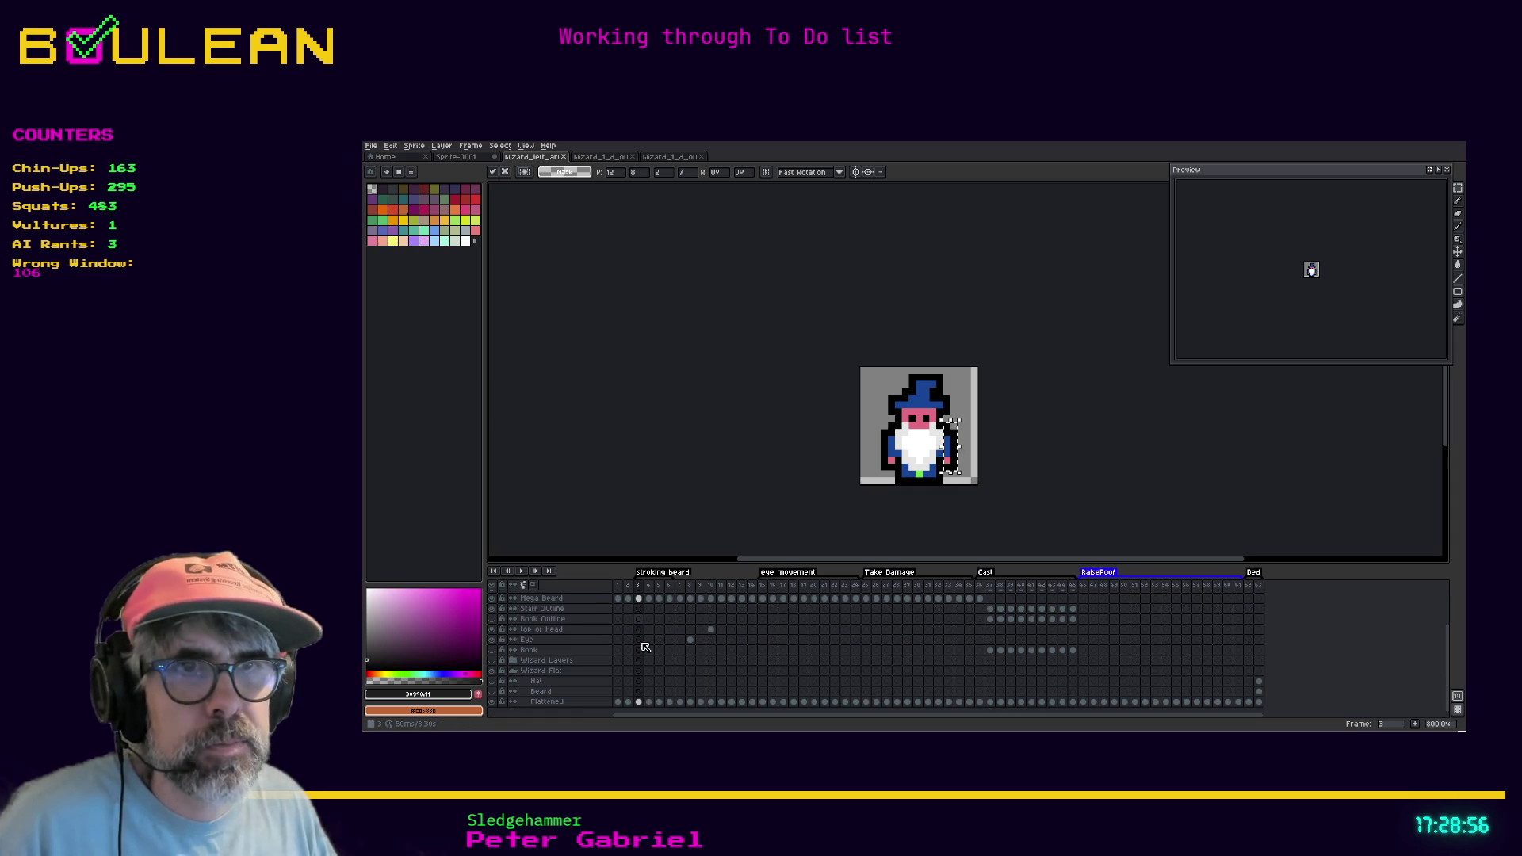
left_click(640, 702)
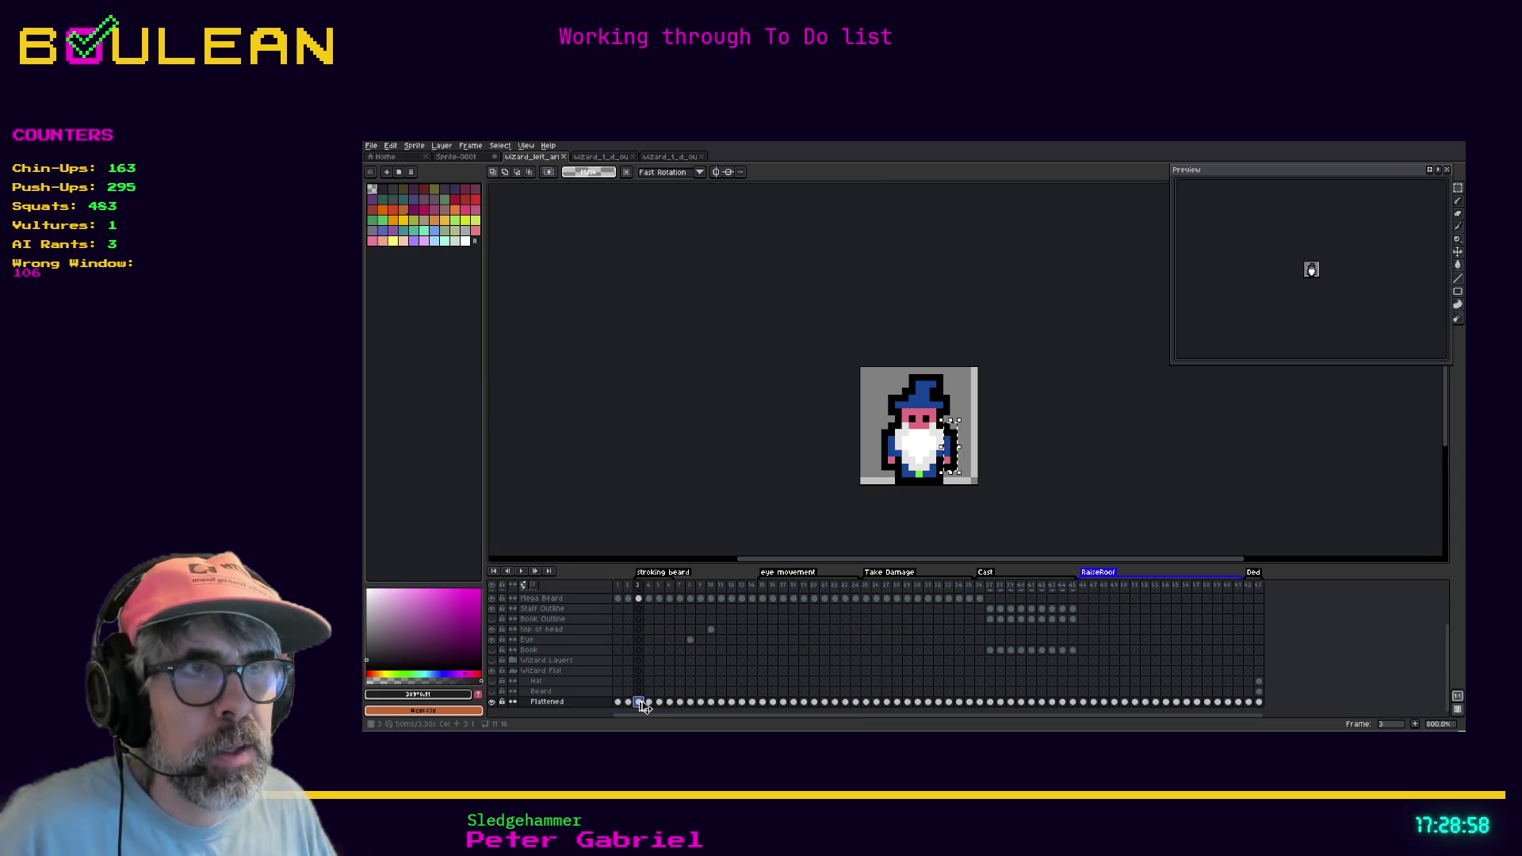
scroll(644, 681, "up", 3)
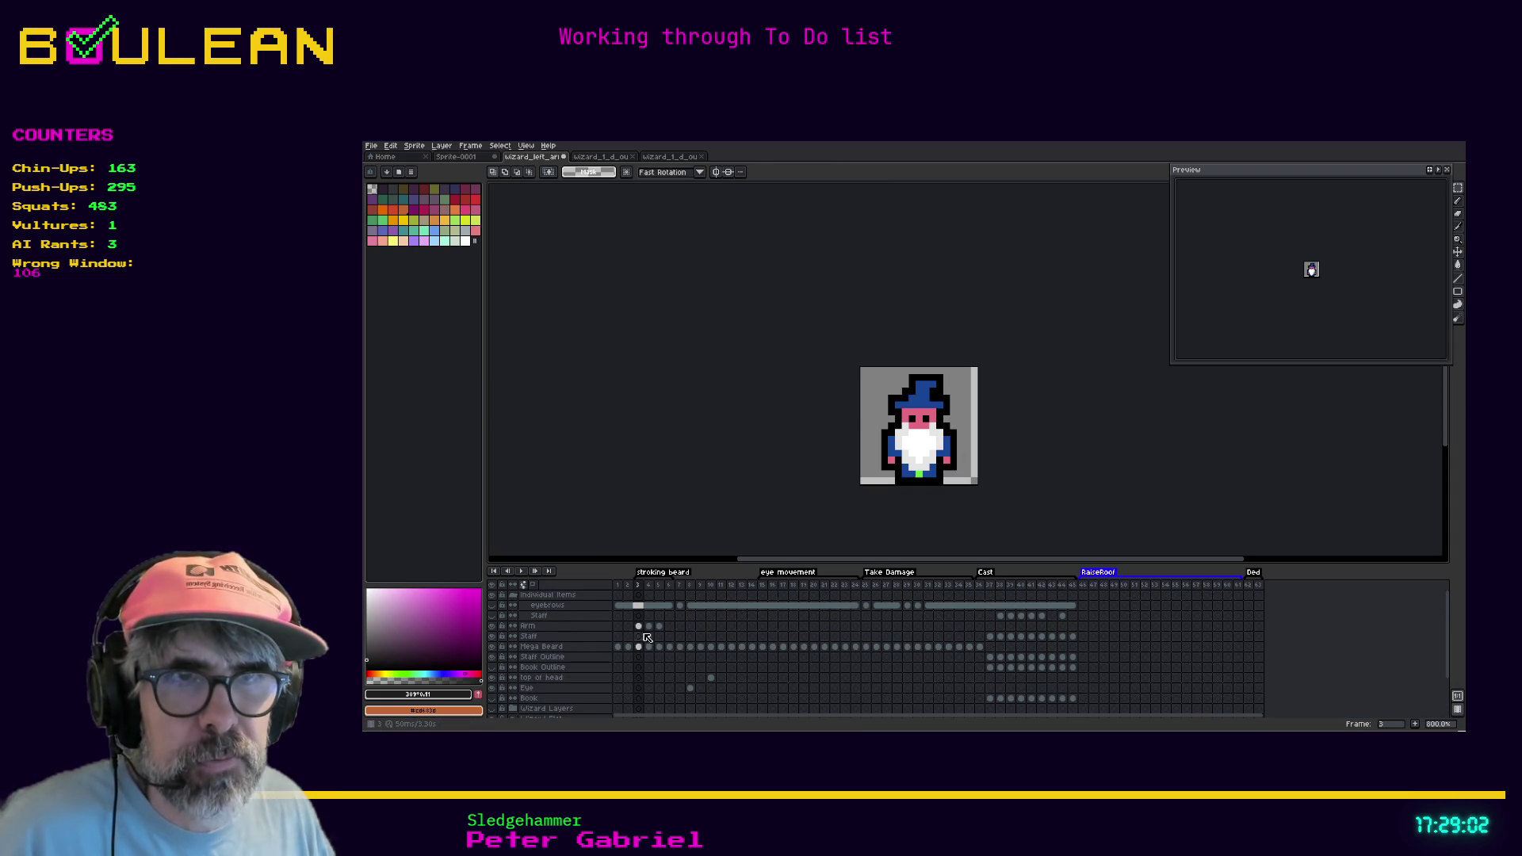
scroll(634, 646, "down", 3)
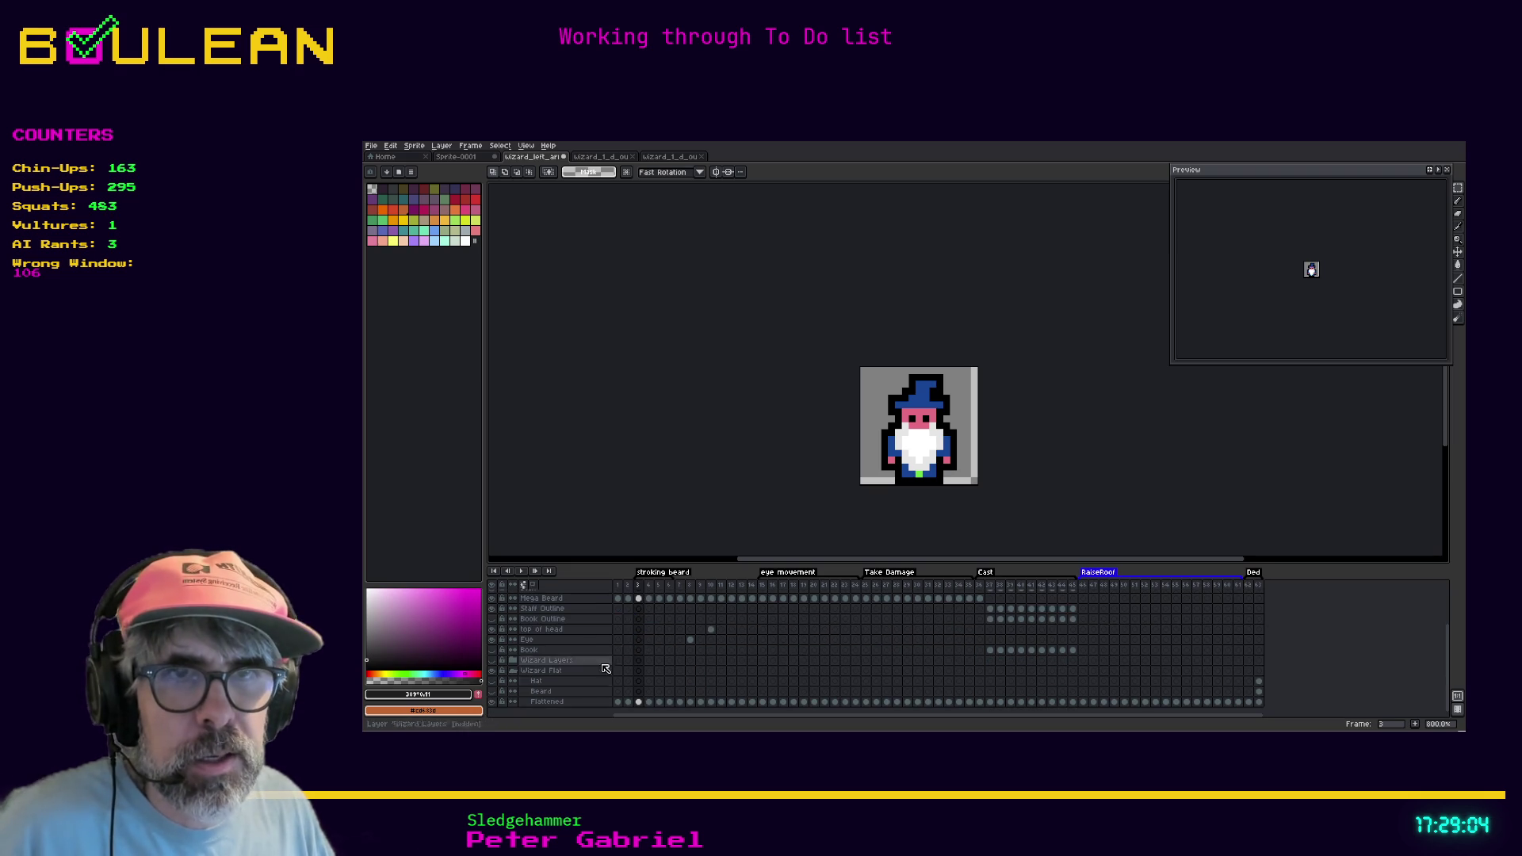
left_click(491, 702)
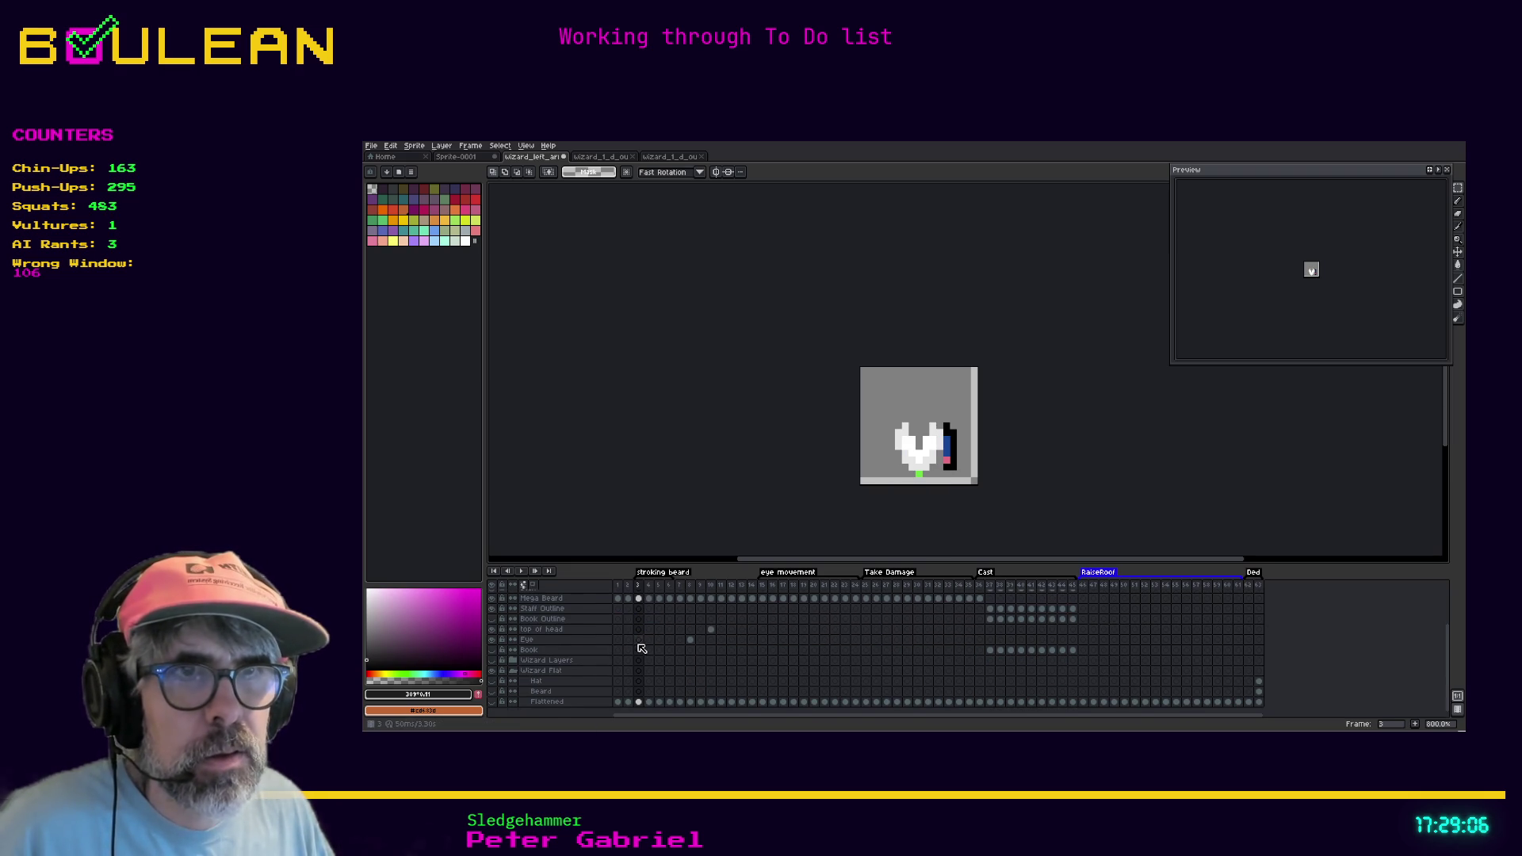
scroll(641, 648, "up", 2)
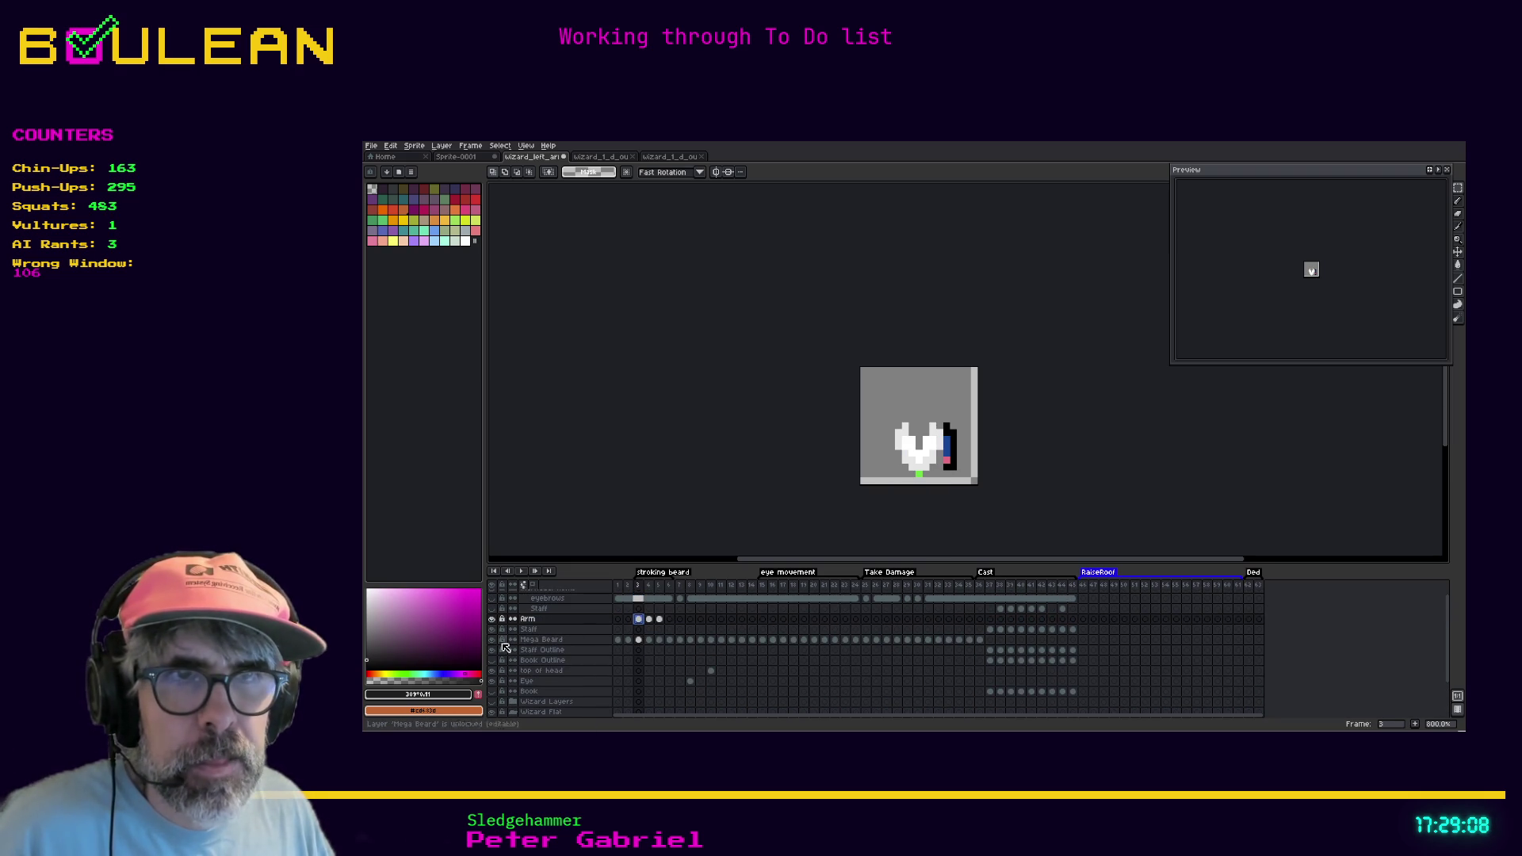
scroll(505, 648, "up", 1)
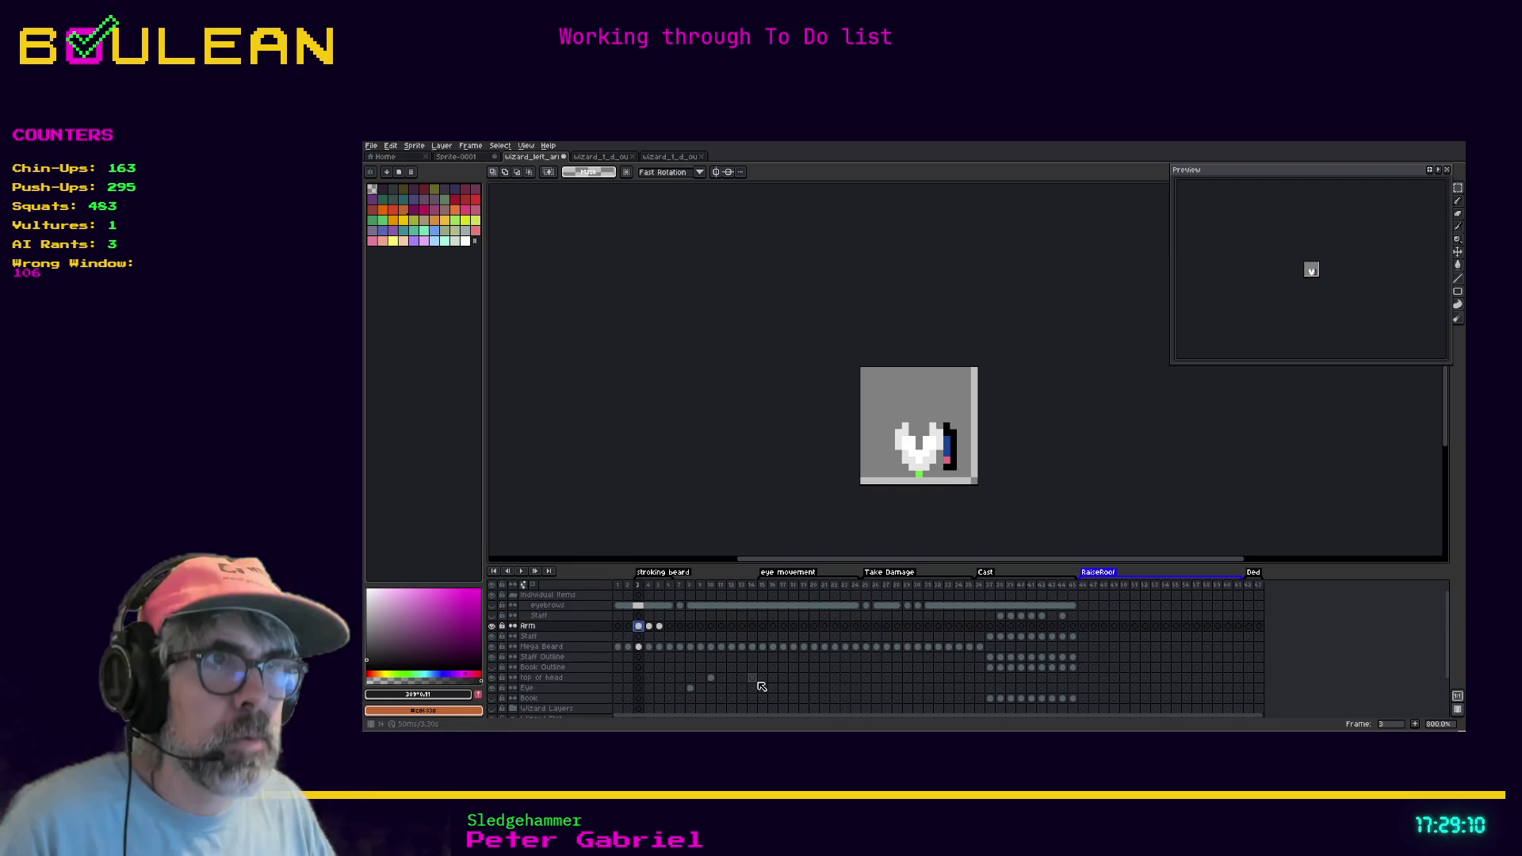
Flip between frames 3, 4 and 5 to compare the arm poses
key("Right")
key("Right")
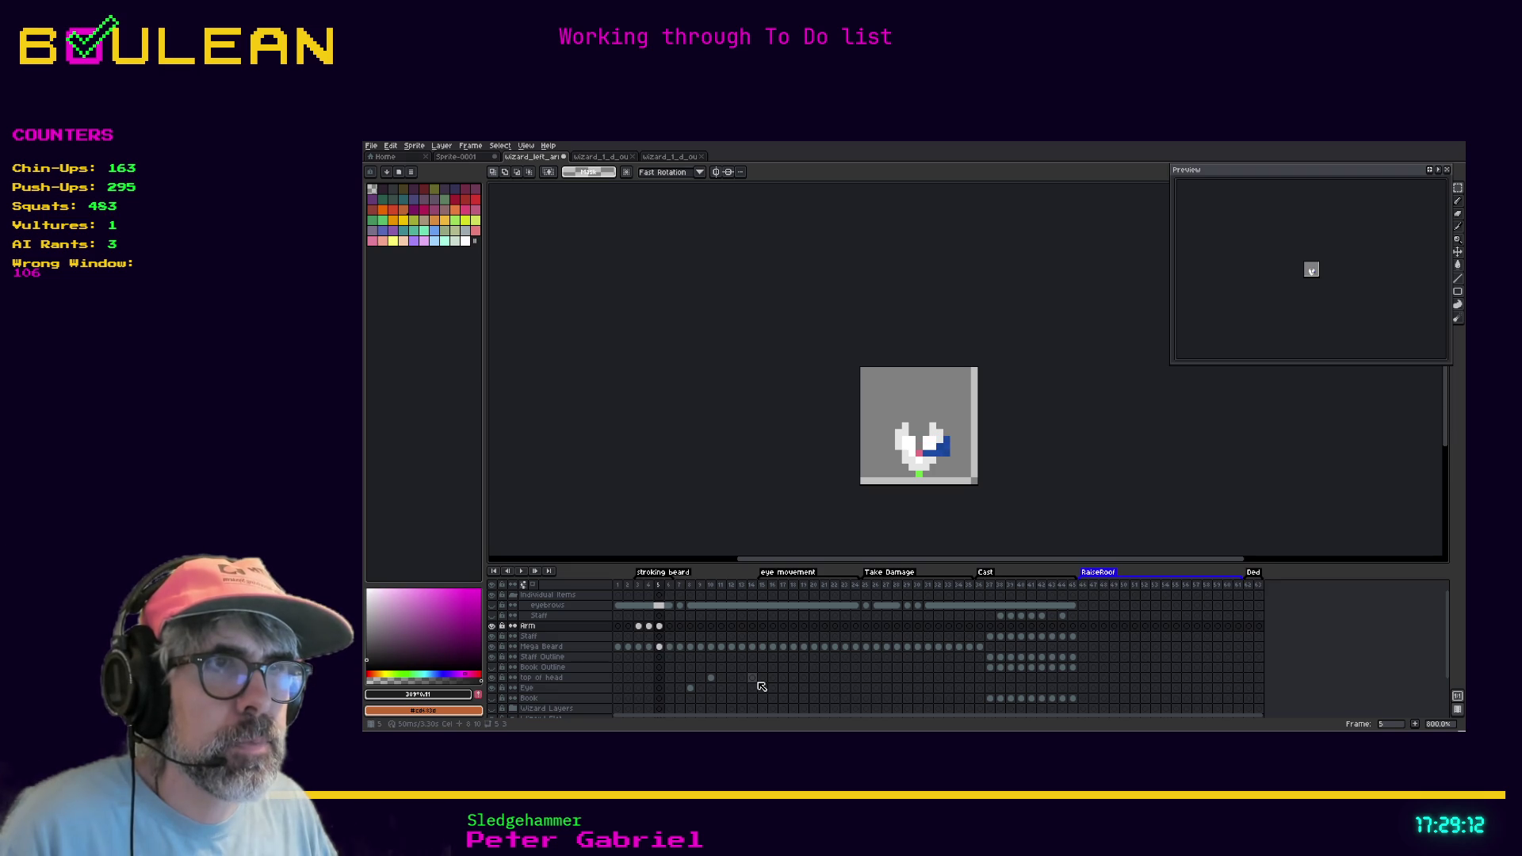
key("Left")
key("Left")
key("Right")
key("Right")
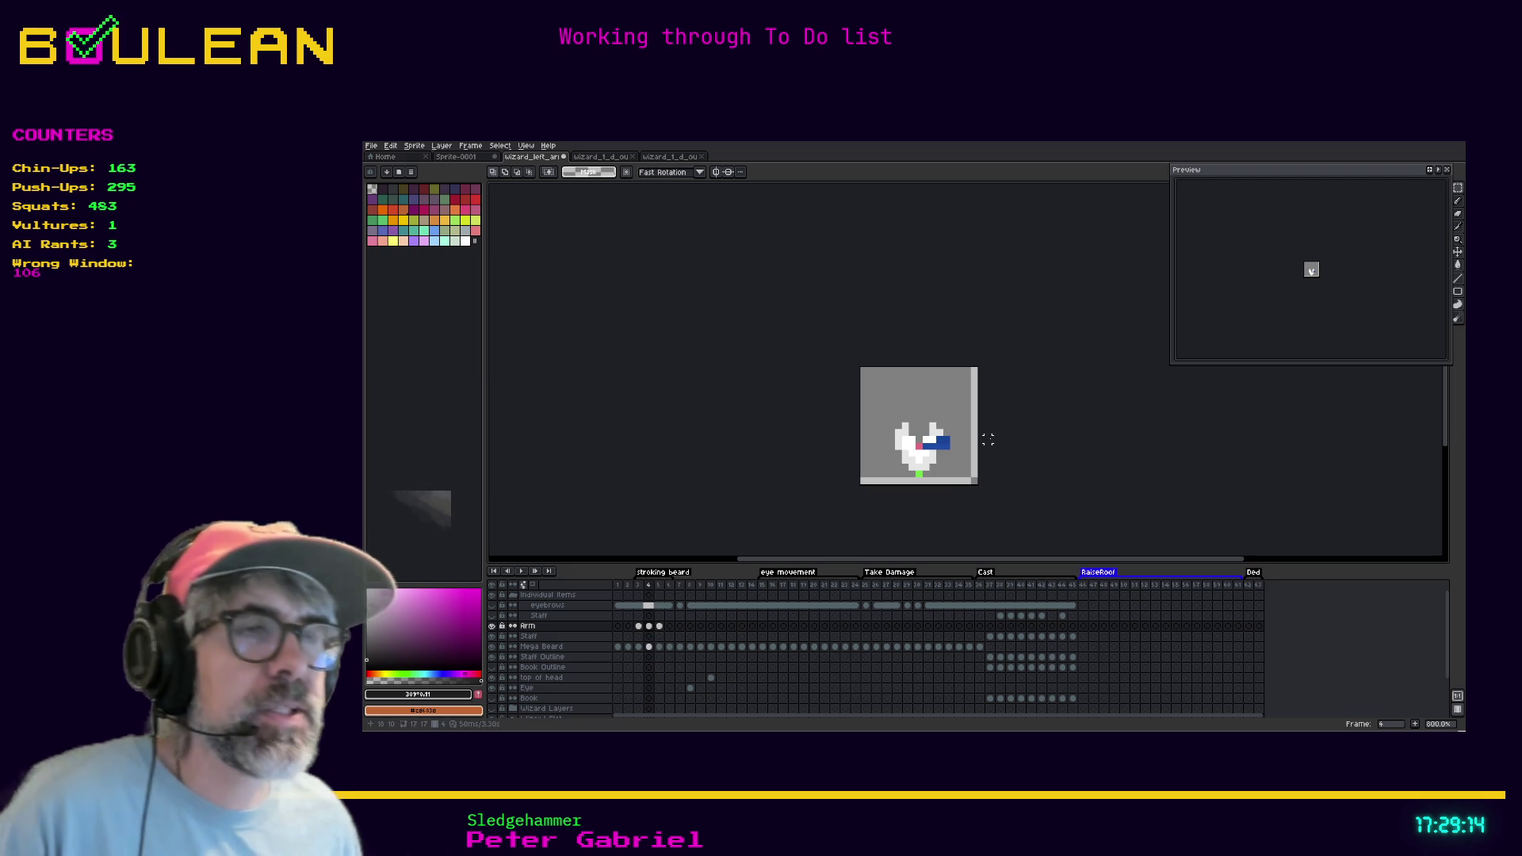
key("Left")
key("Left")
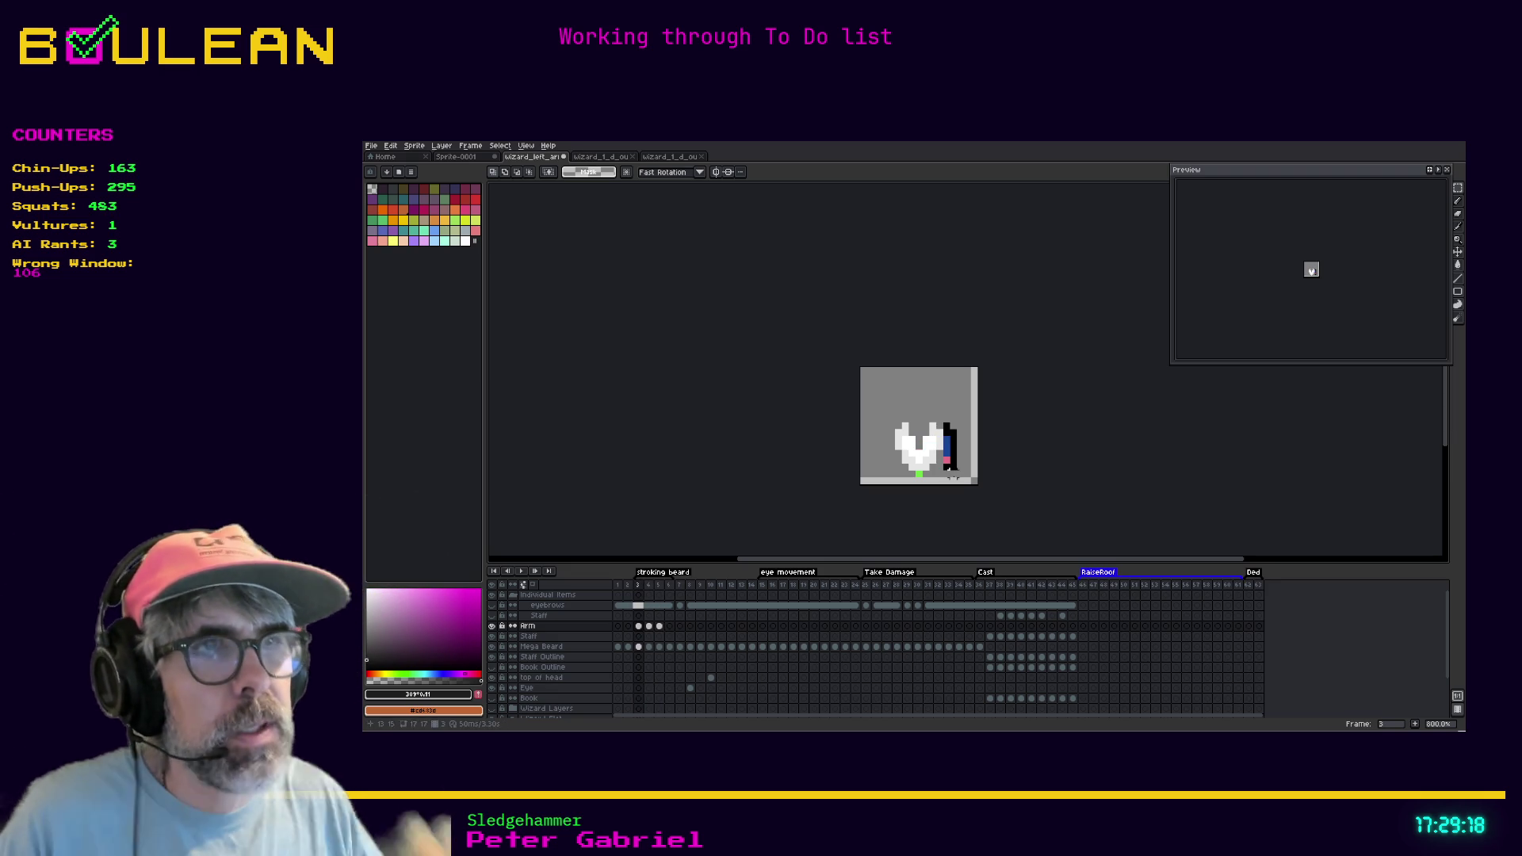
key("Right")
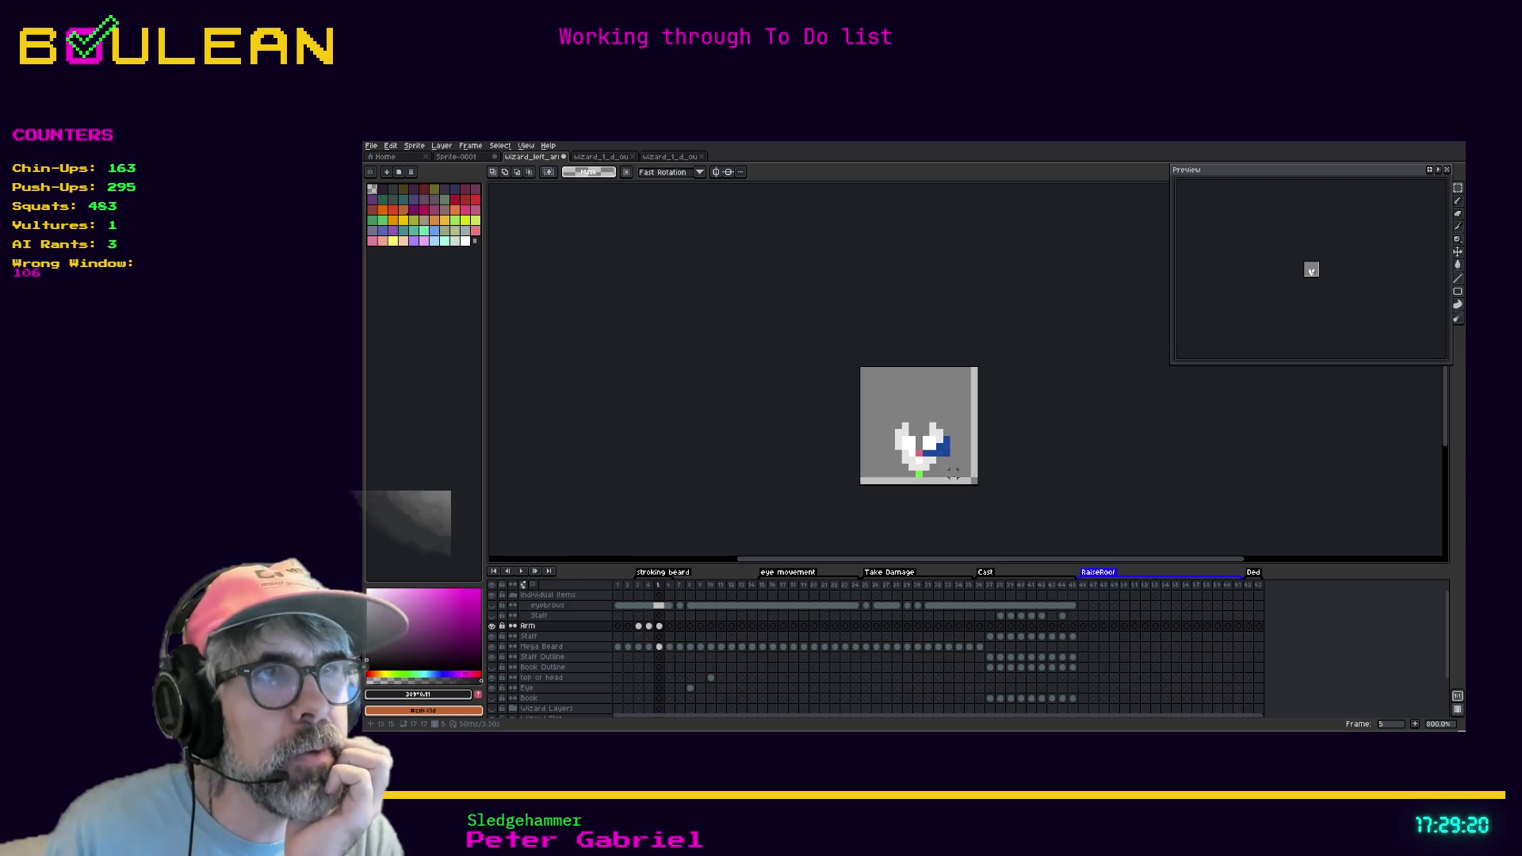
key("Right")
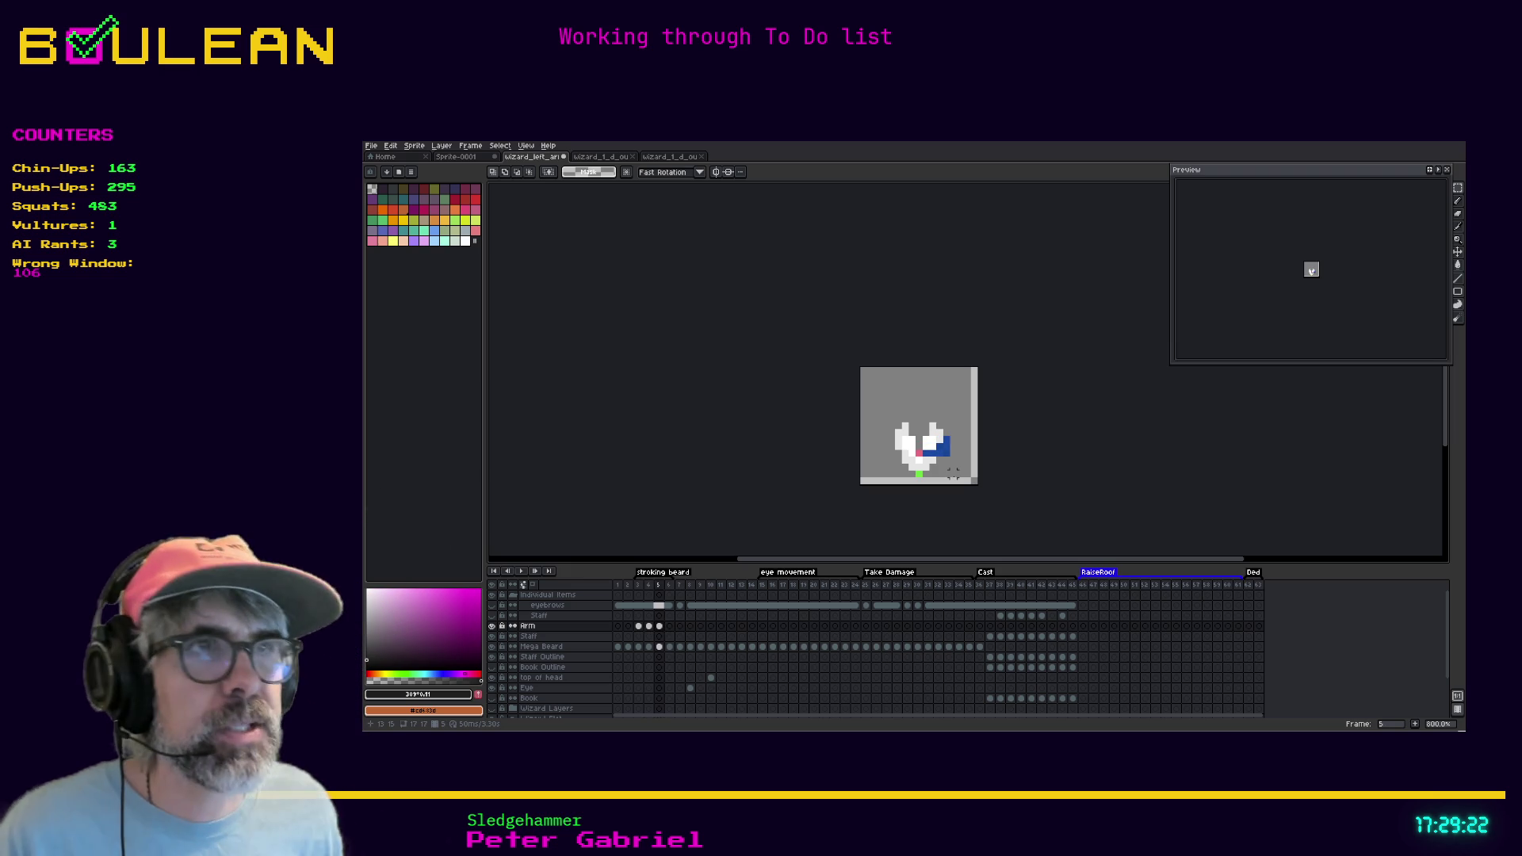
key("Left")
key("Left")
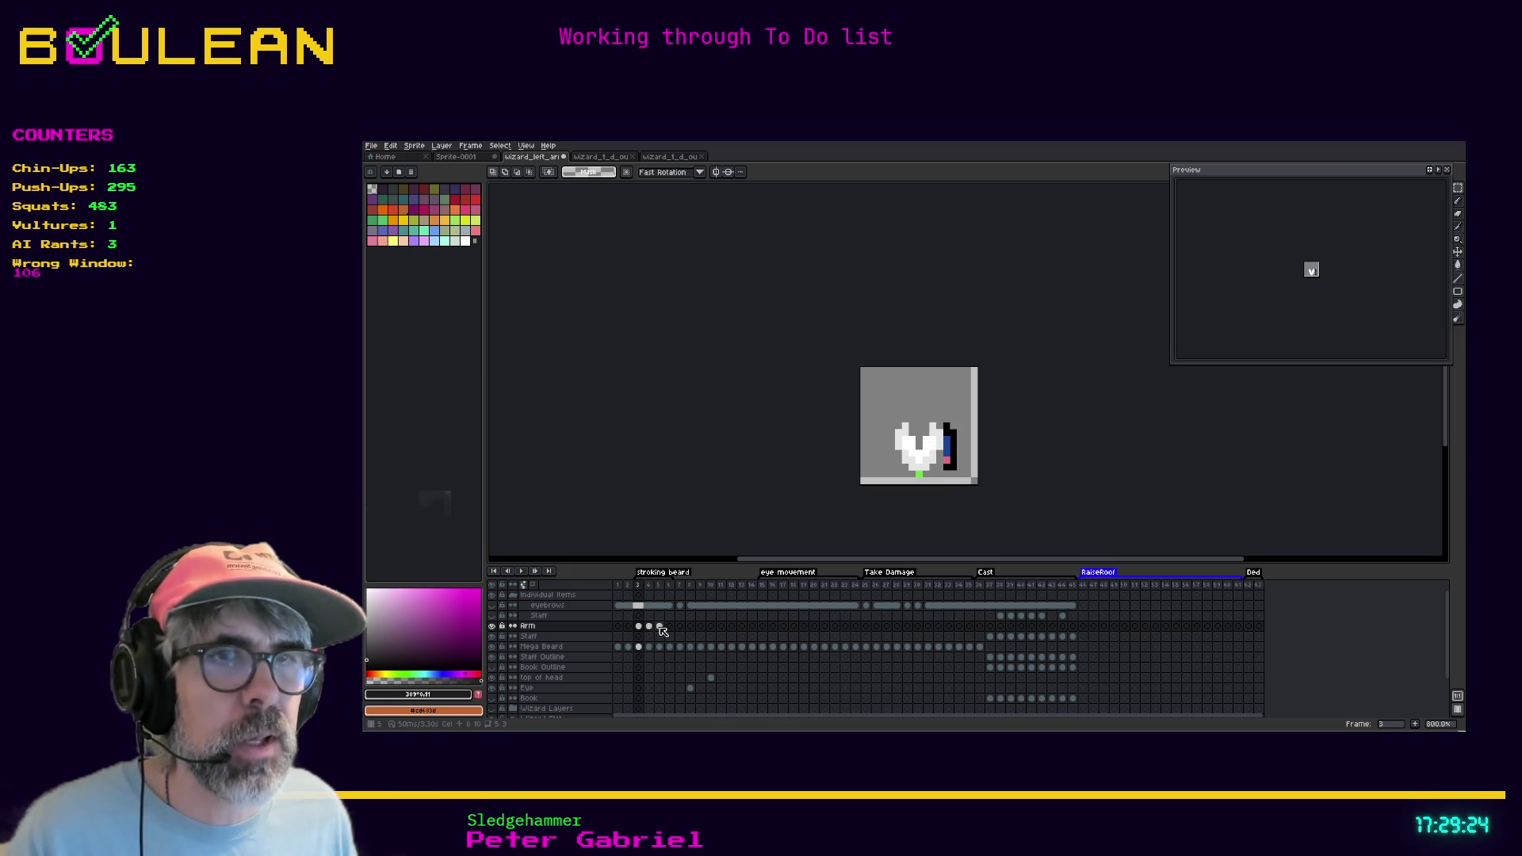
key("Right")
key("Right")
key("Left")
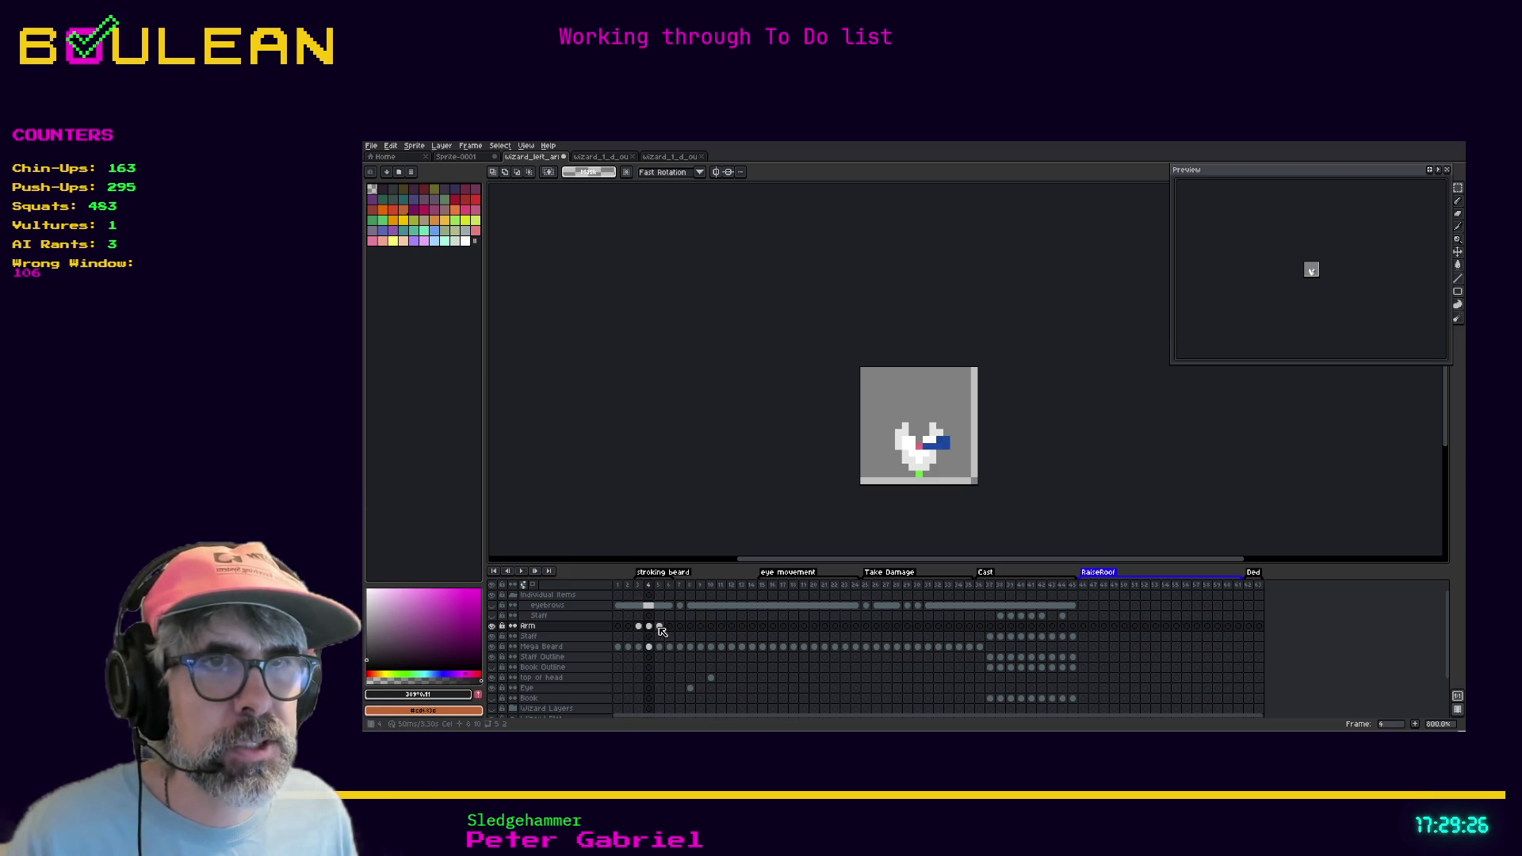
key("Left")
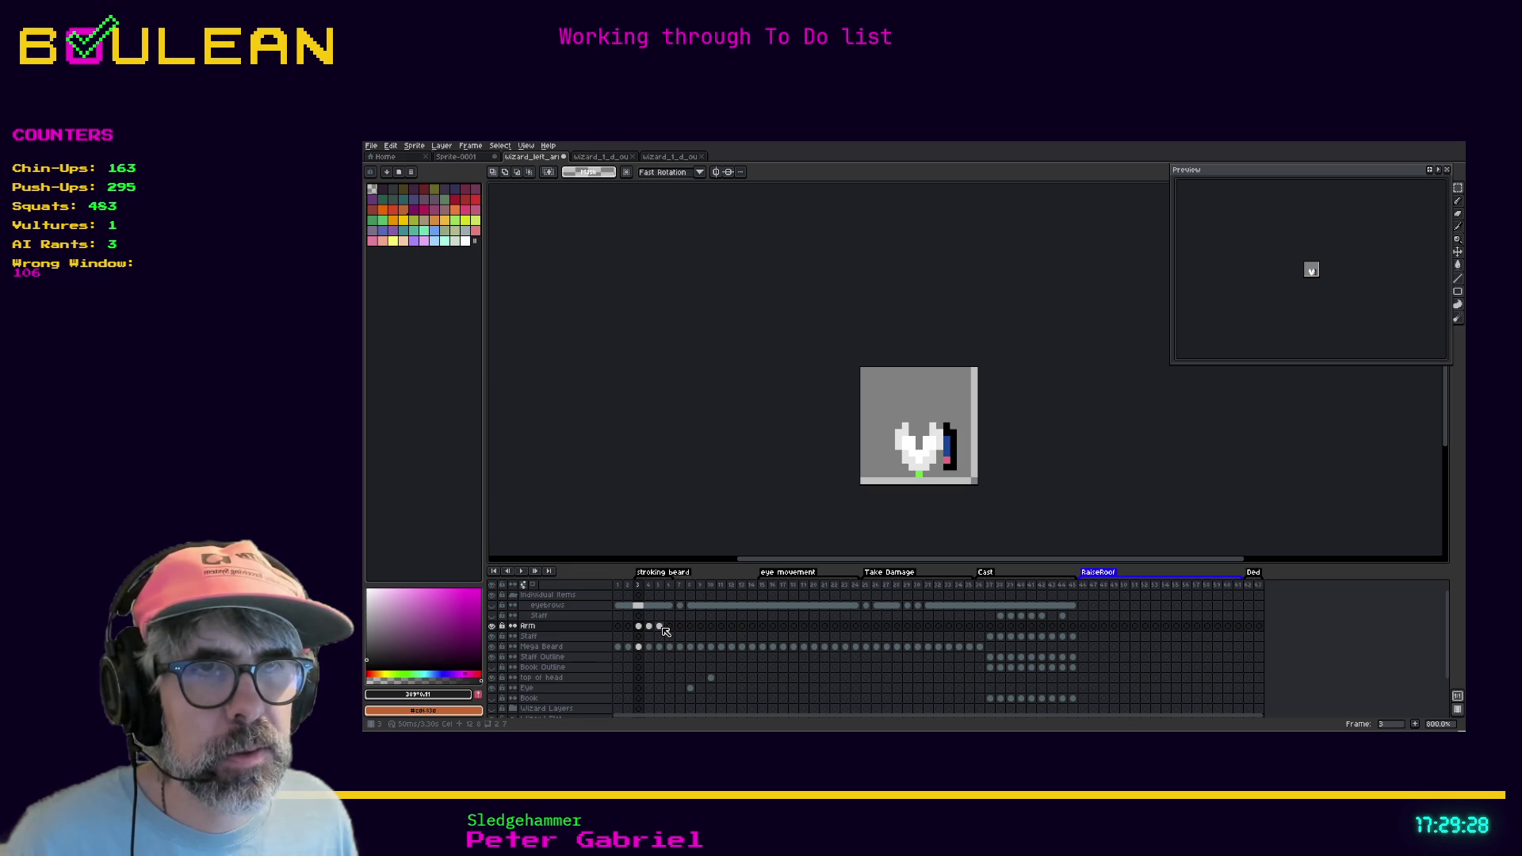
Compare the frame-5 arm with nearby frames, then select all and clear the selection
left_click(662, 627)
key("Return")
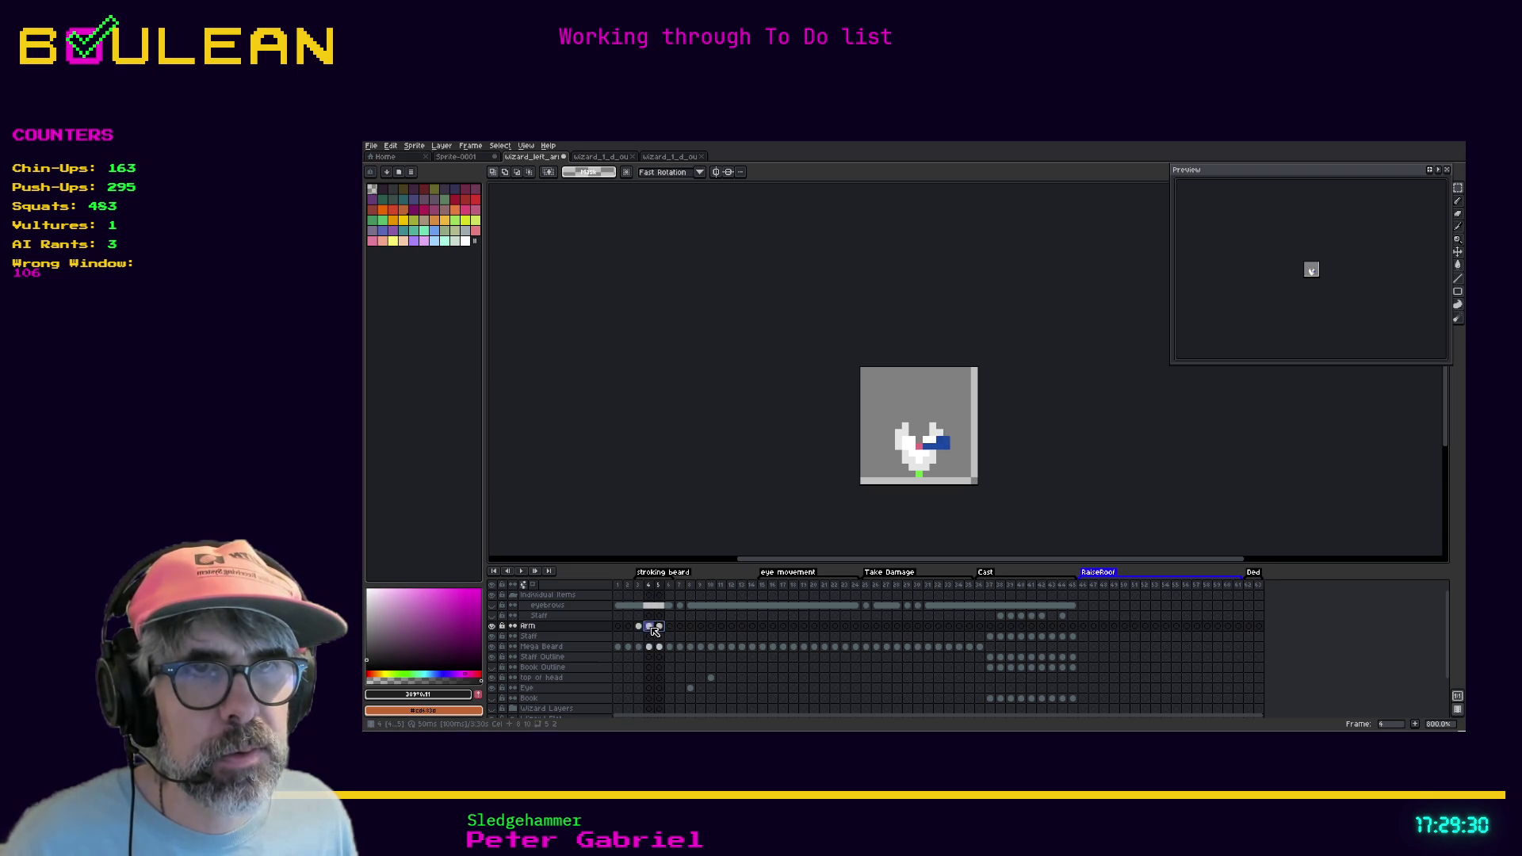
key("Return")
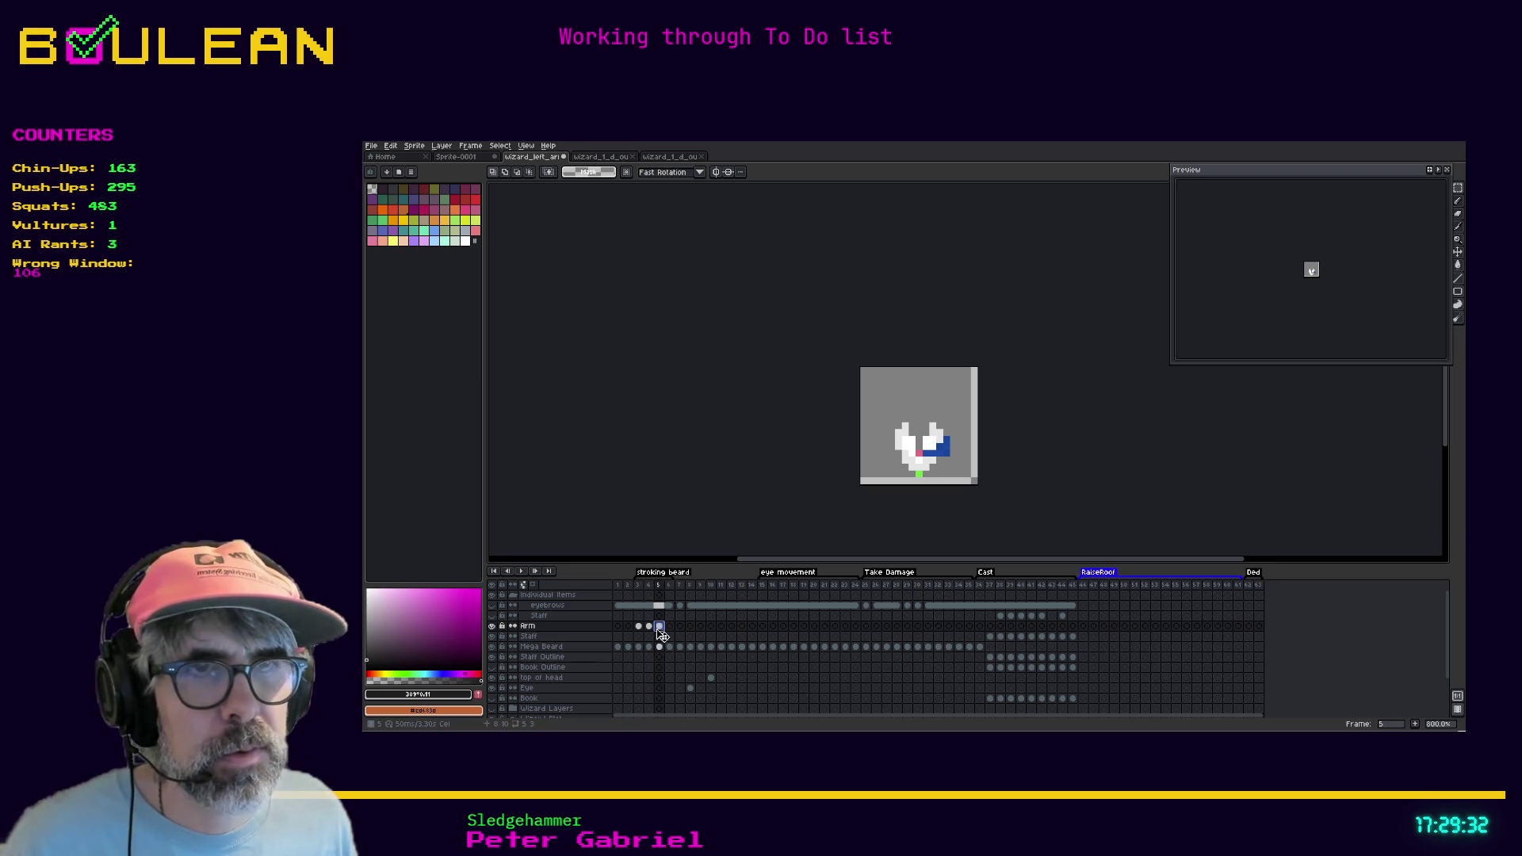
key("ctrl+a")
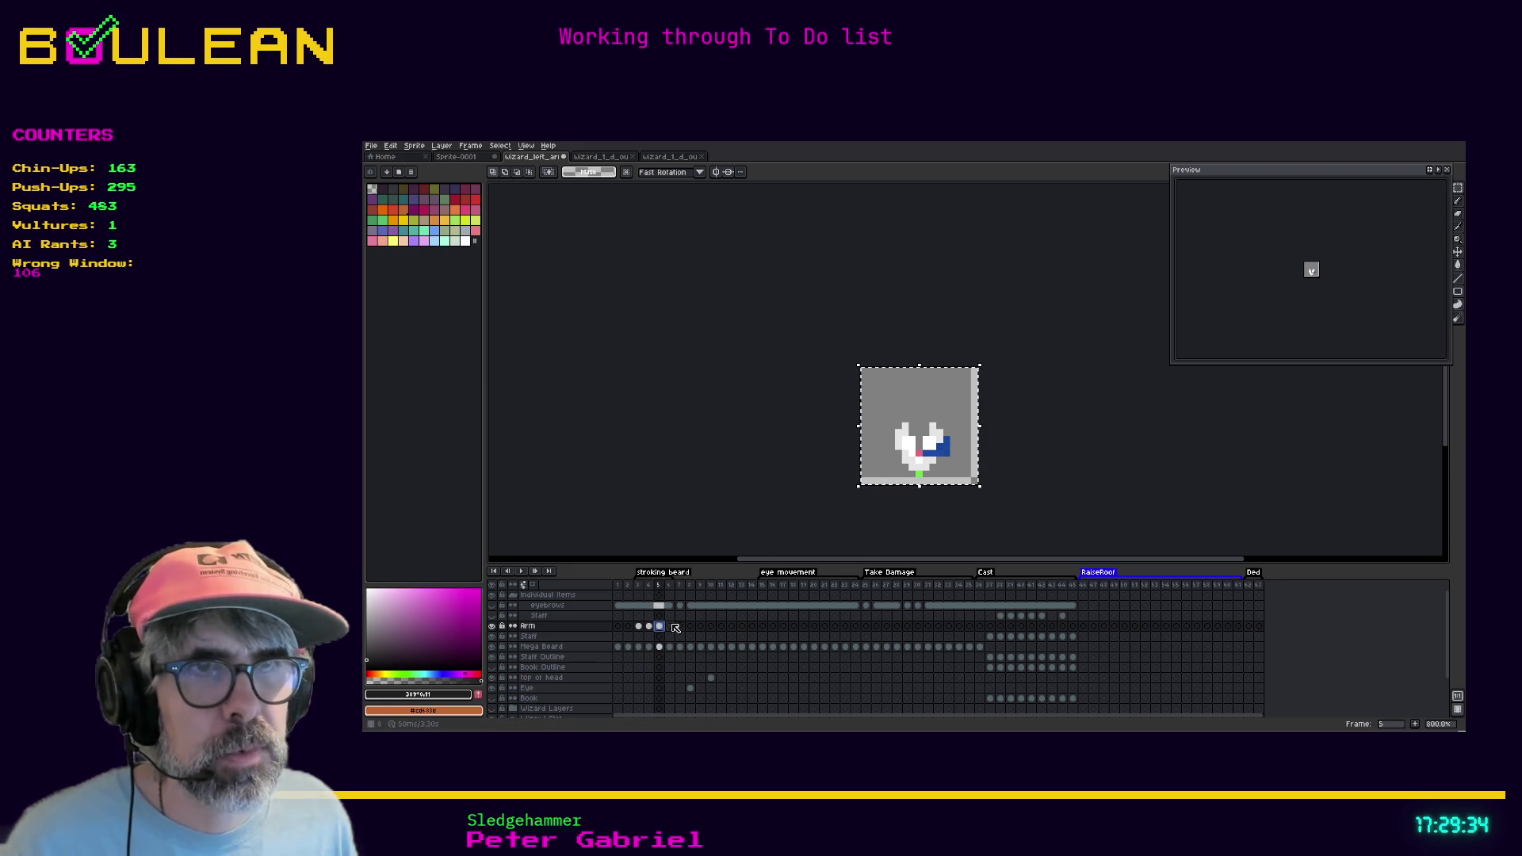
key("ctrl+d")
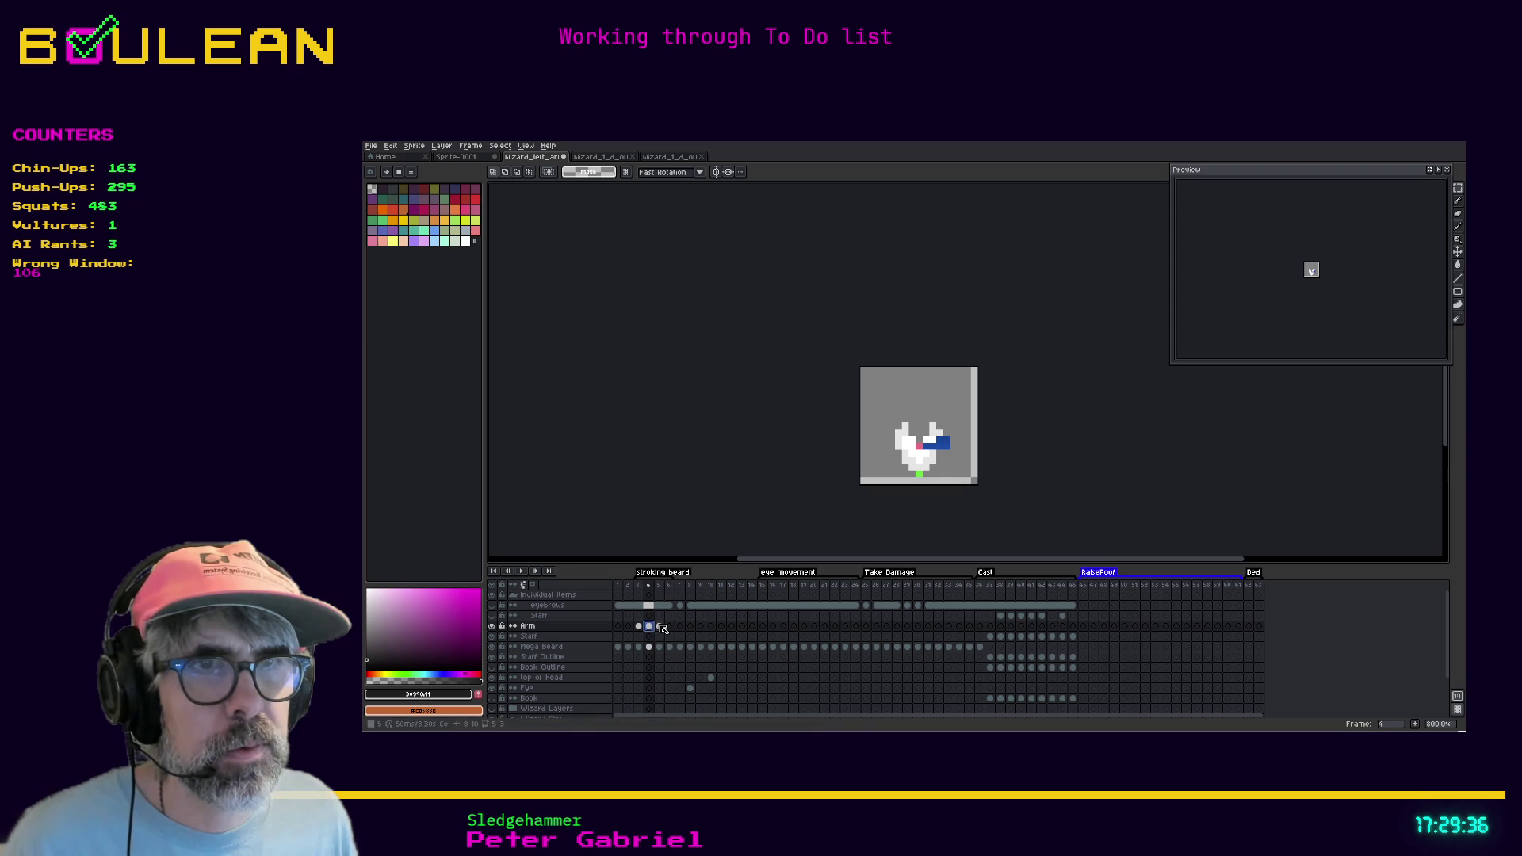
Copy the whole frame-3 Arm cel, checking frame 6 before copying it again
left_click(640, 627)
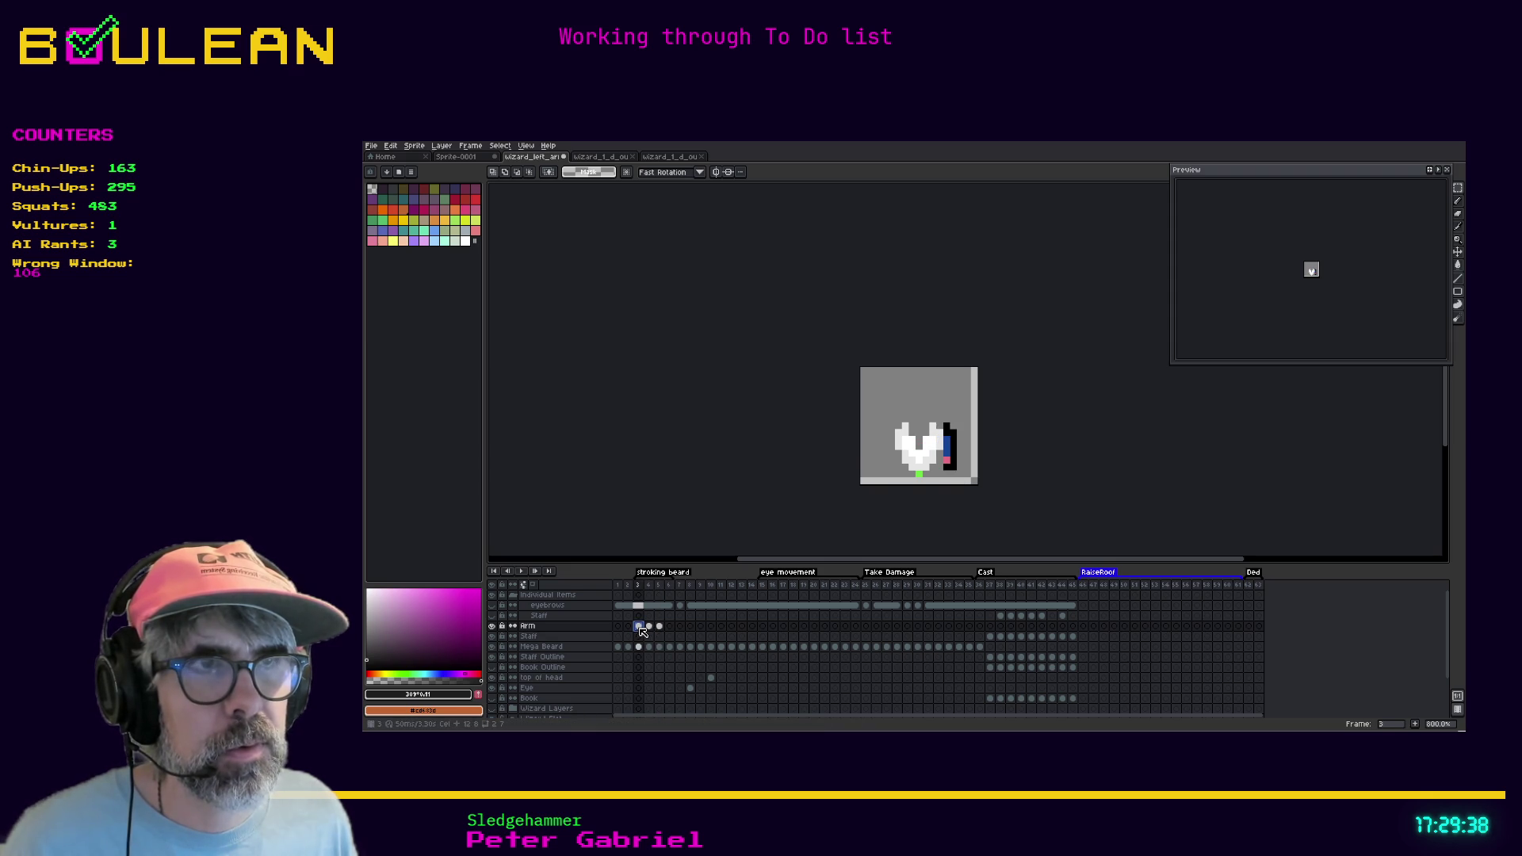
key("ctrl+a")
key("ctrl+c")
left_click(670, 627)
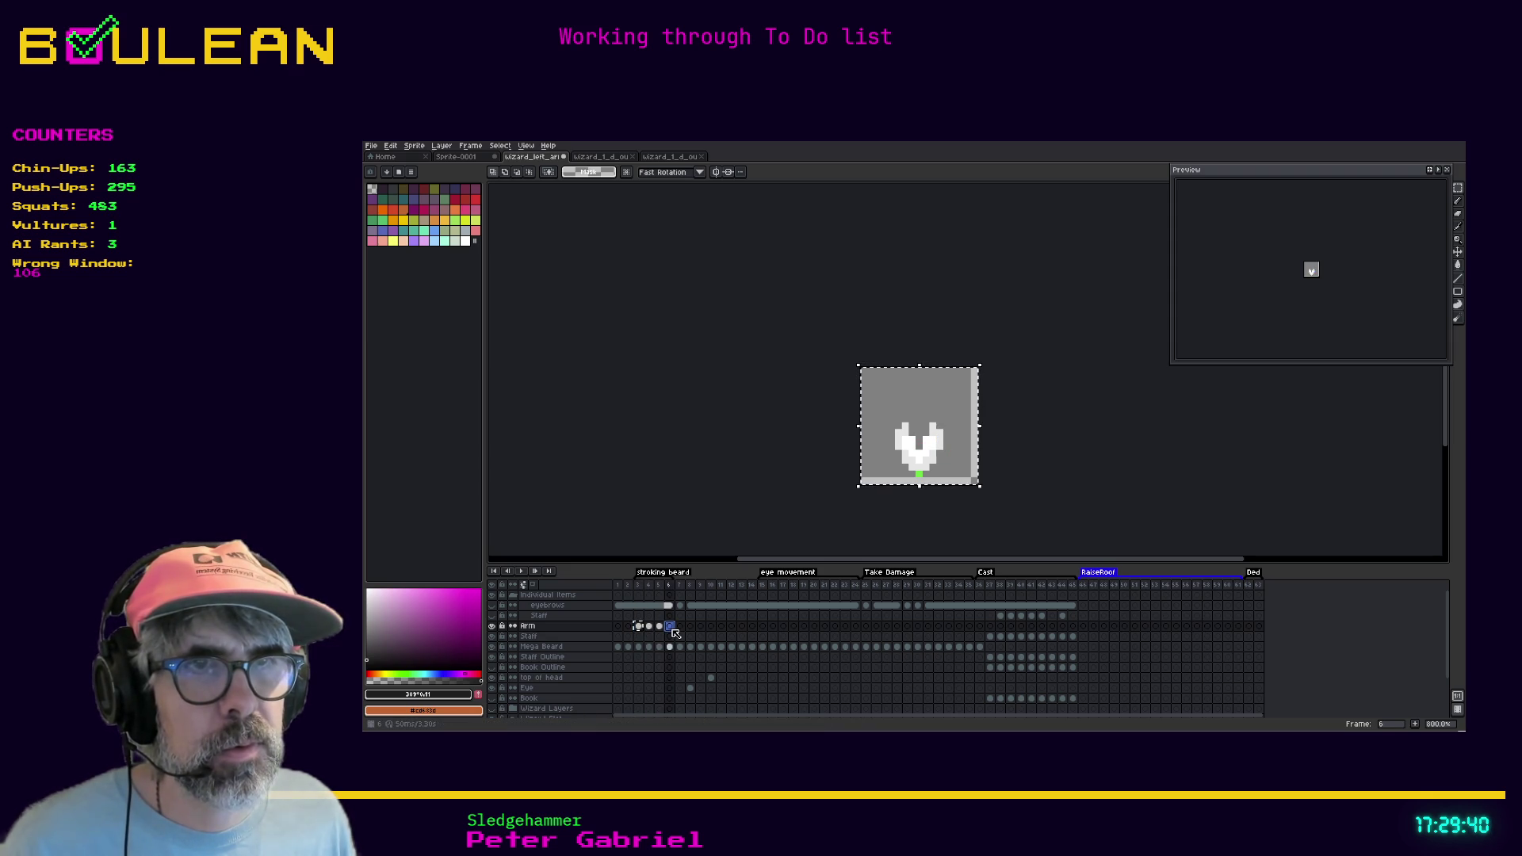
key("ctrl+d")
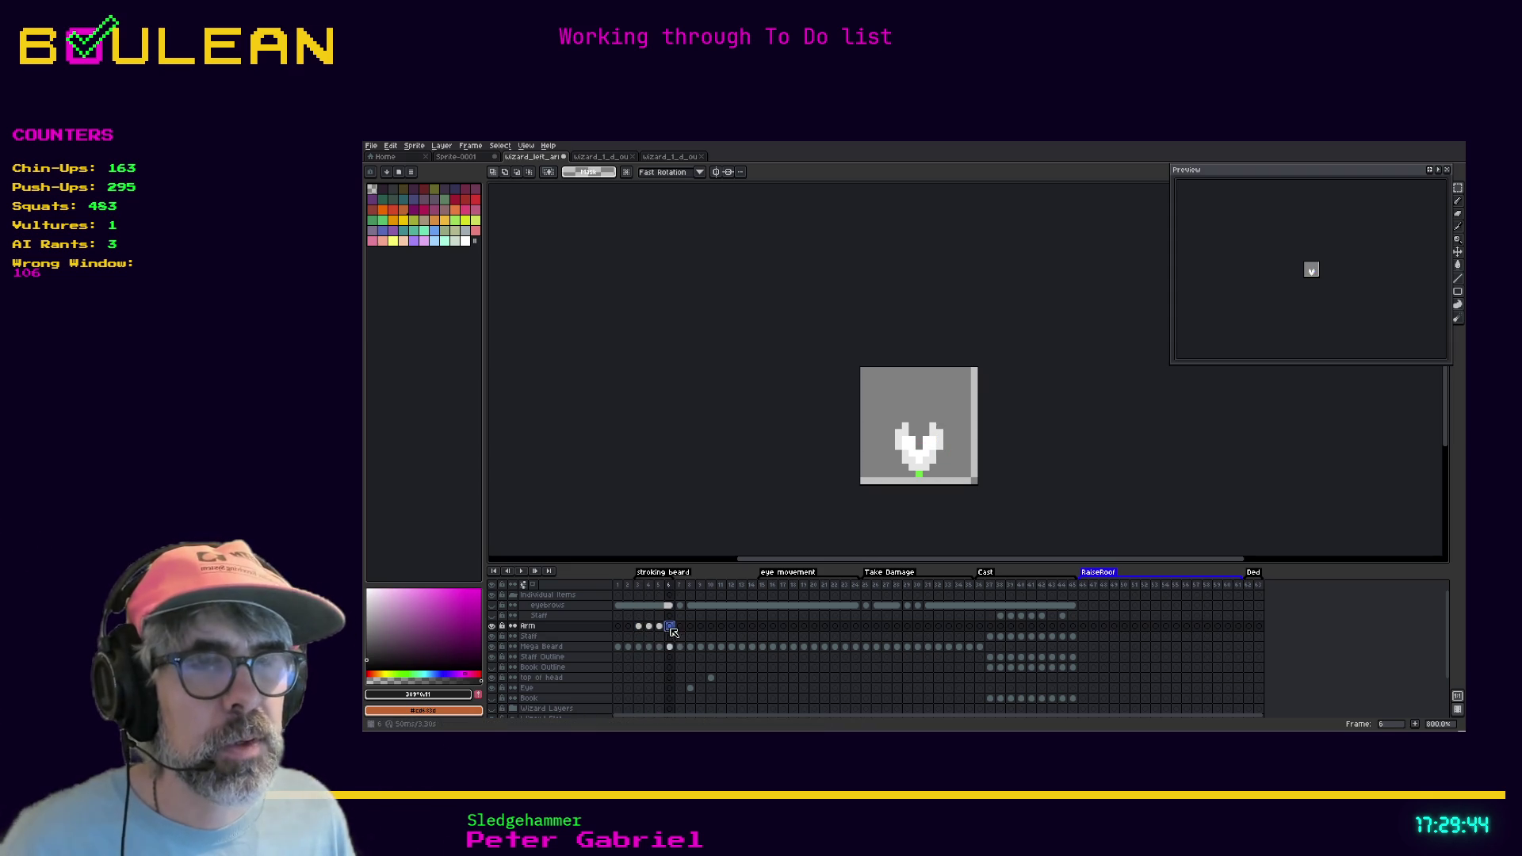
left_click(640, 627)
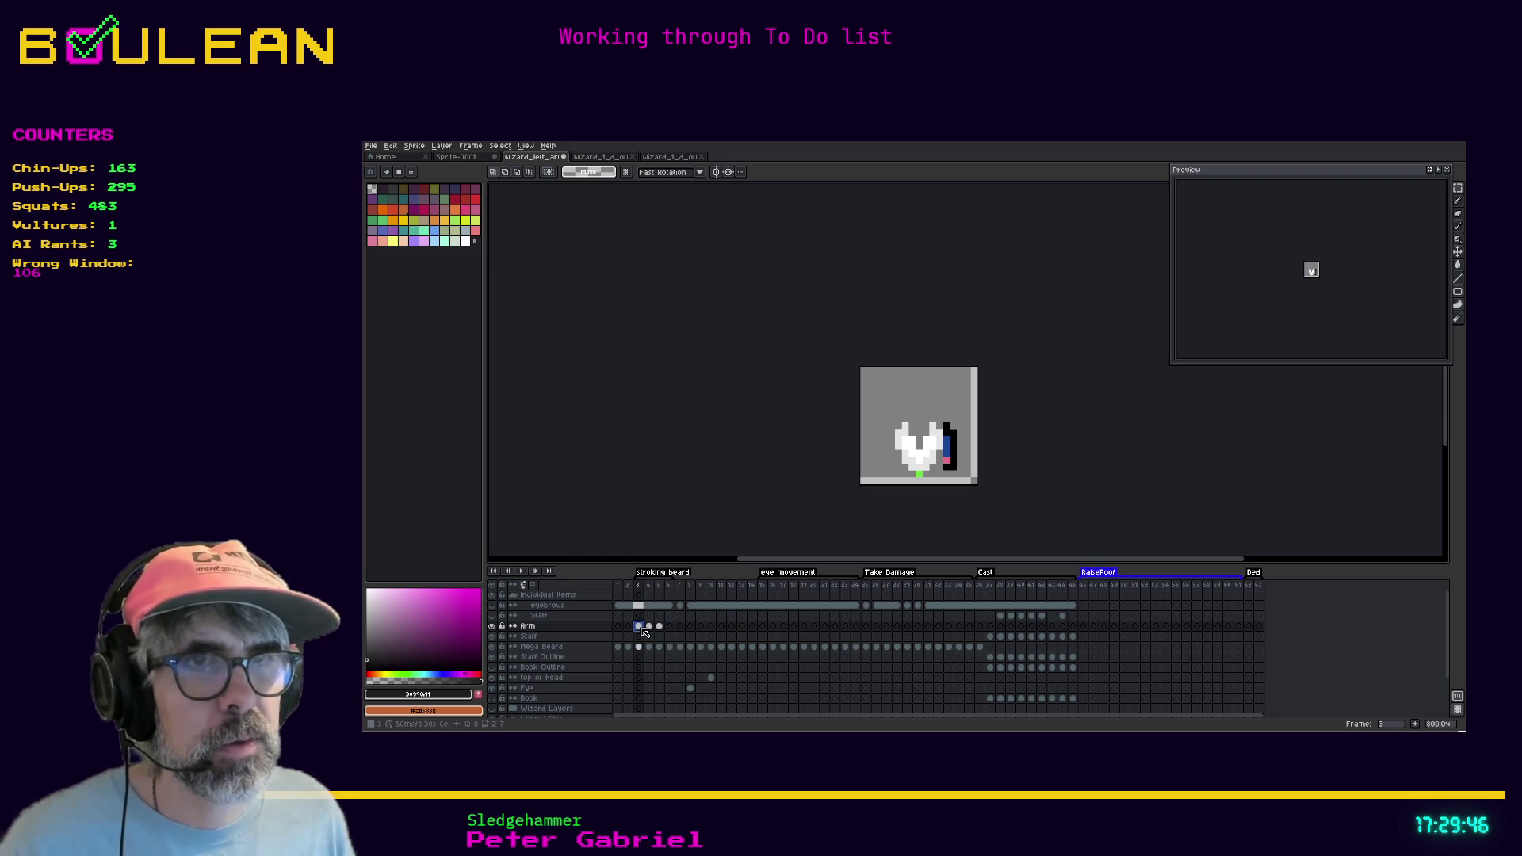
key("ctrl+a")
key("ctrl+c")
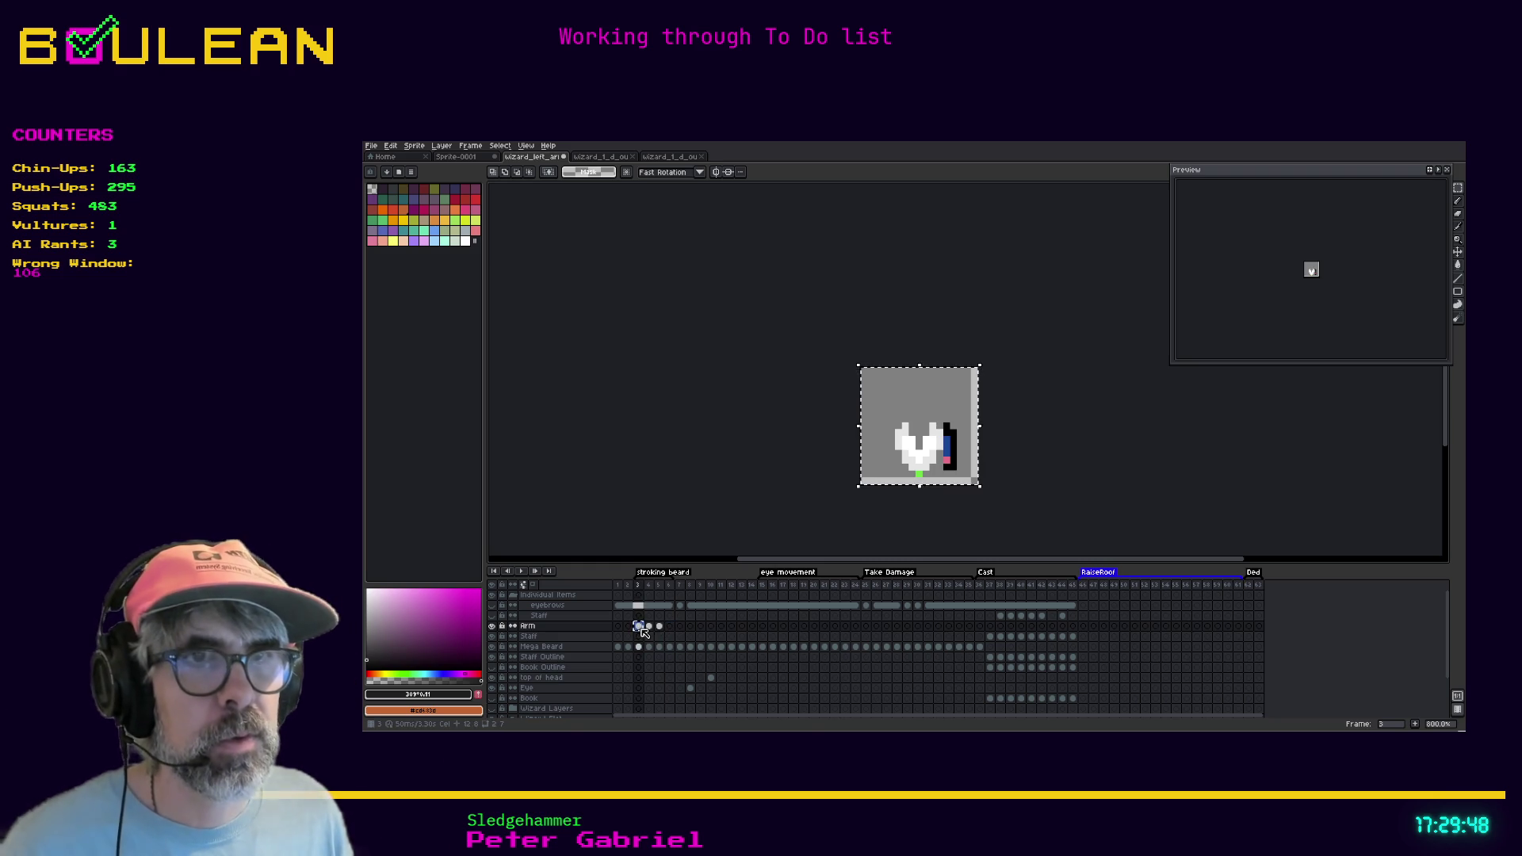
After checking the empty frame 6, paste the copied arm onto frame 6 and commit it
left_click_drag(642, 630, 662, 634)
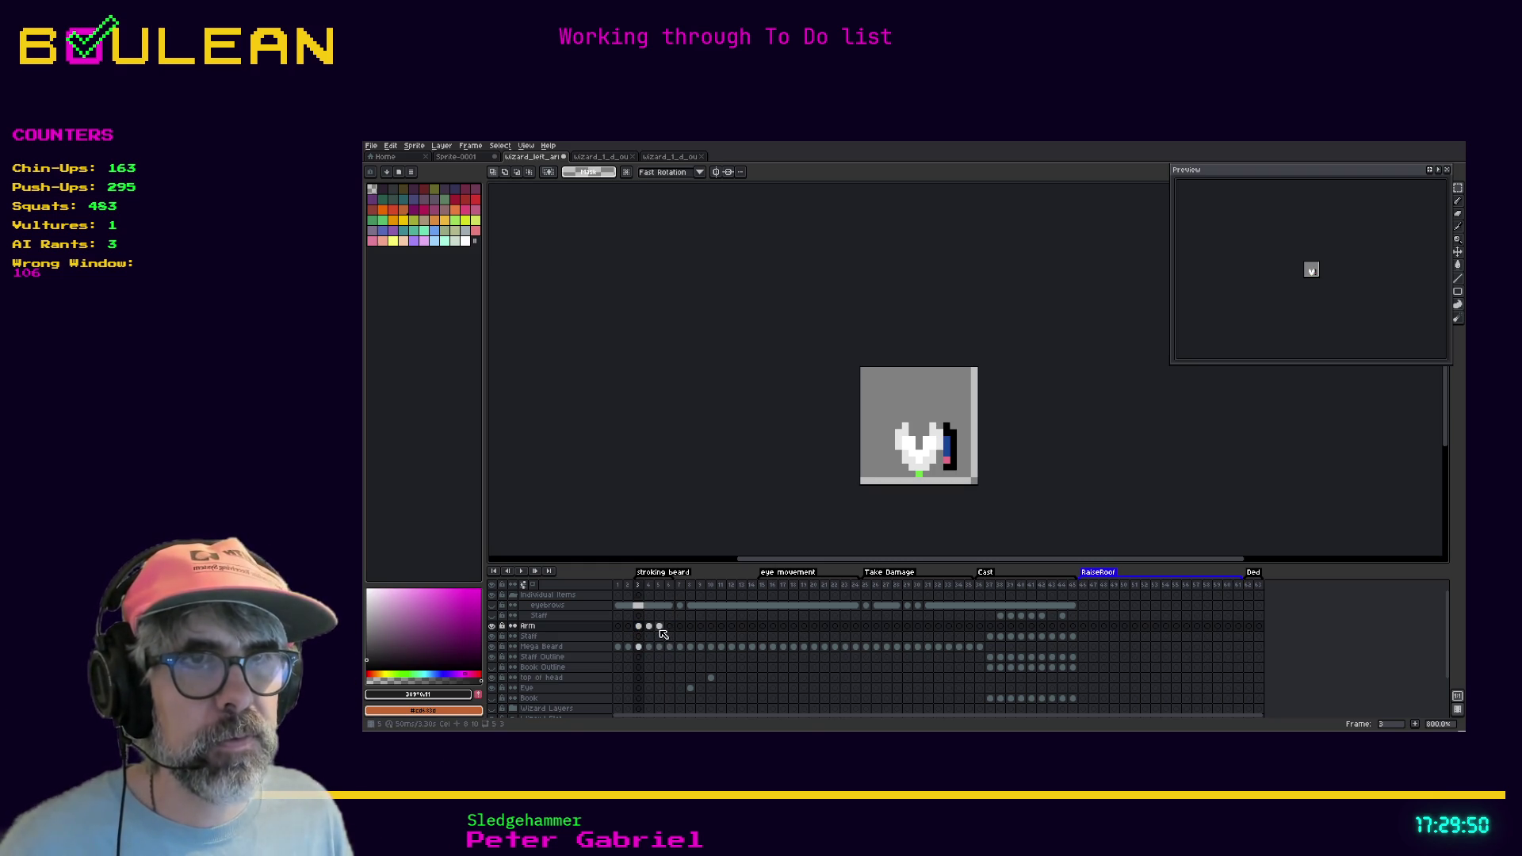
left_click(671, 627)
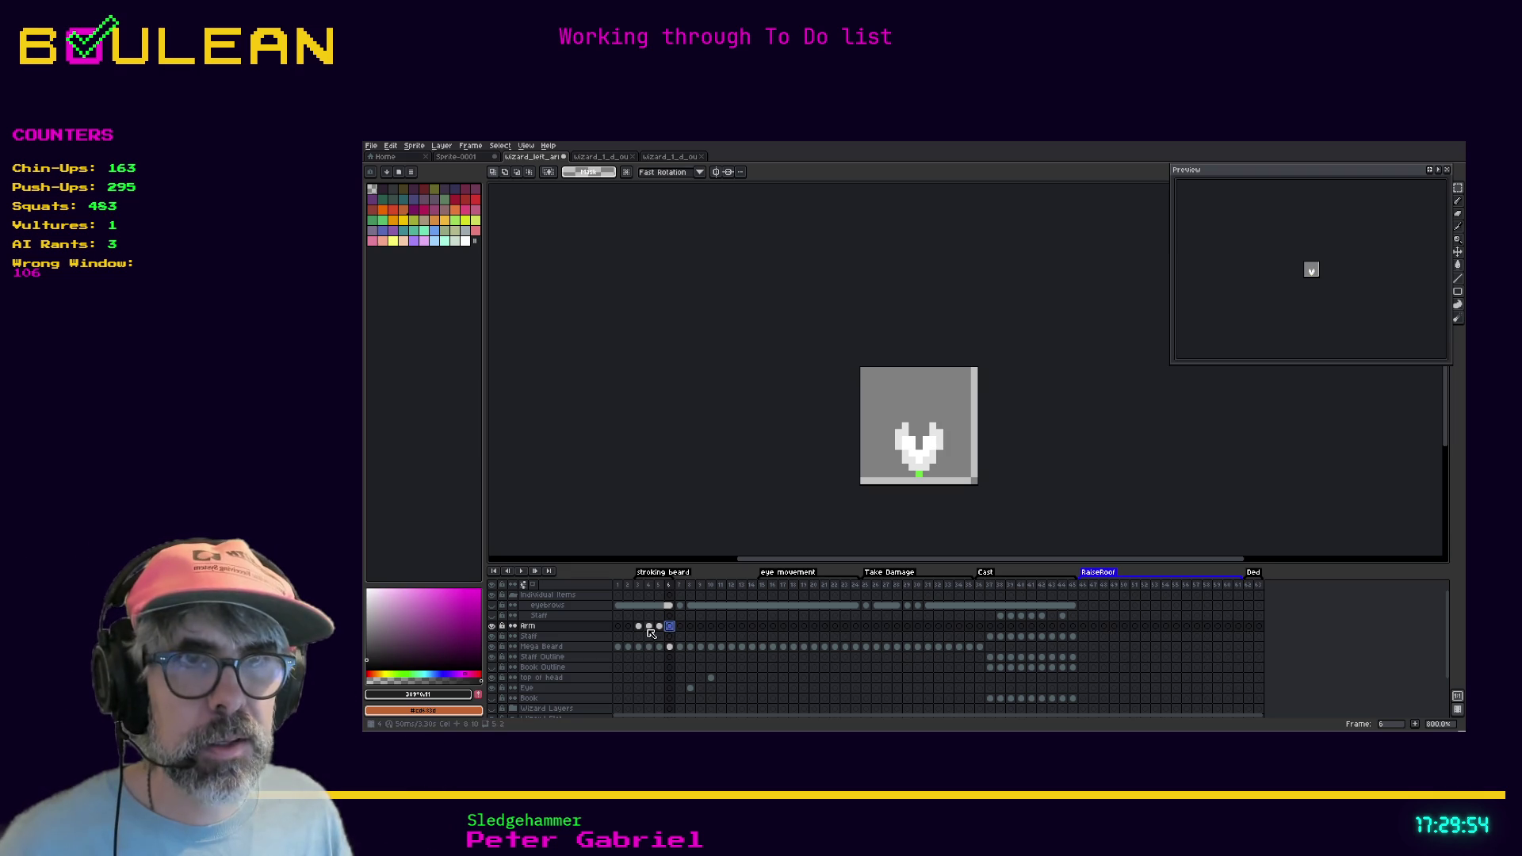
left_click(638, 626)
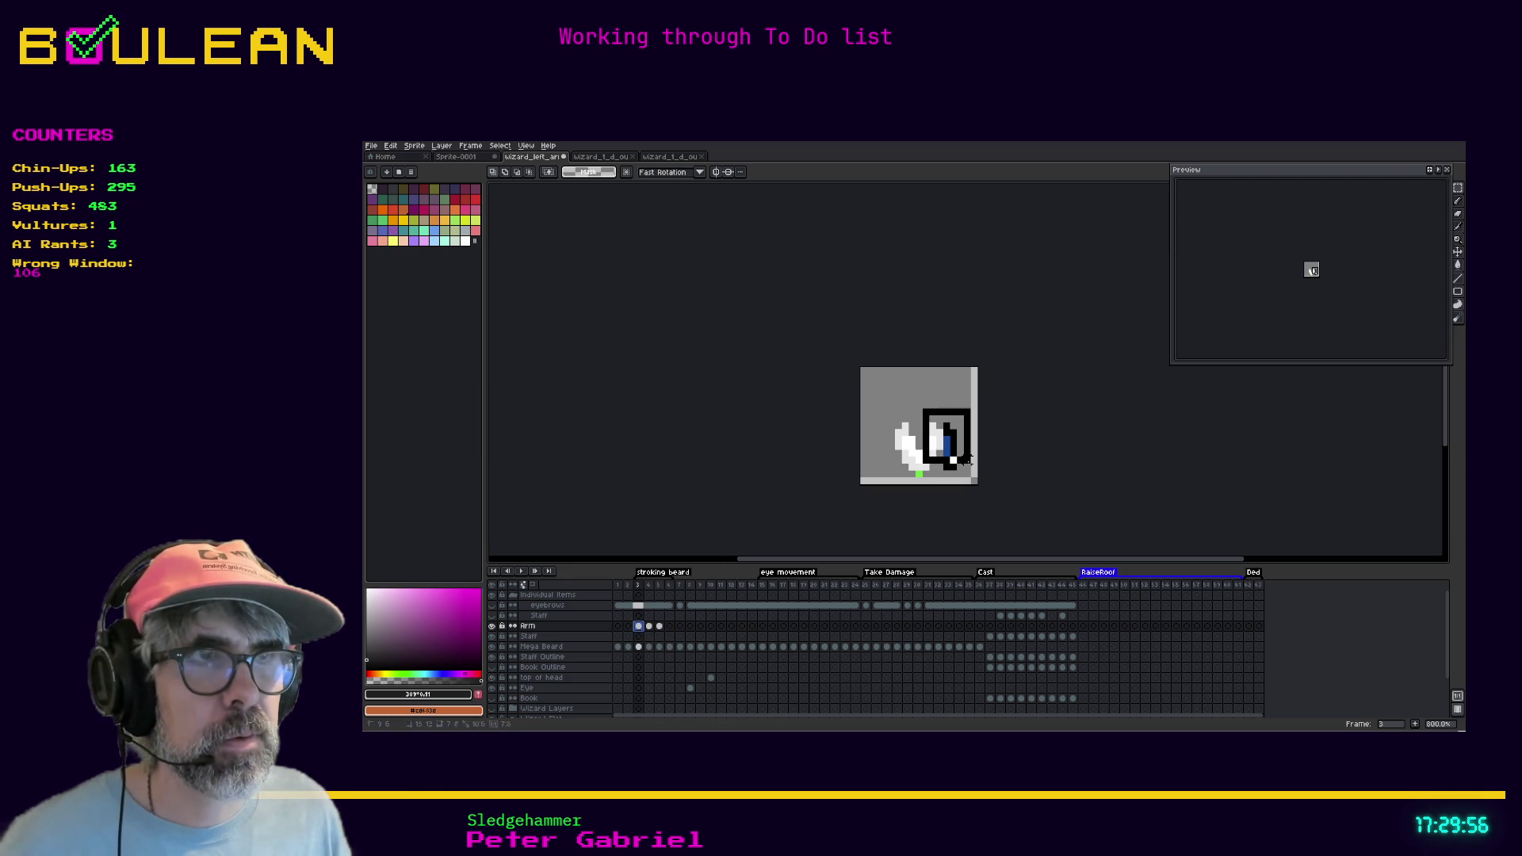
key("Return")
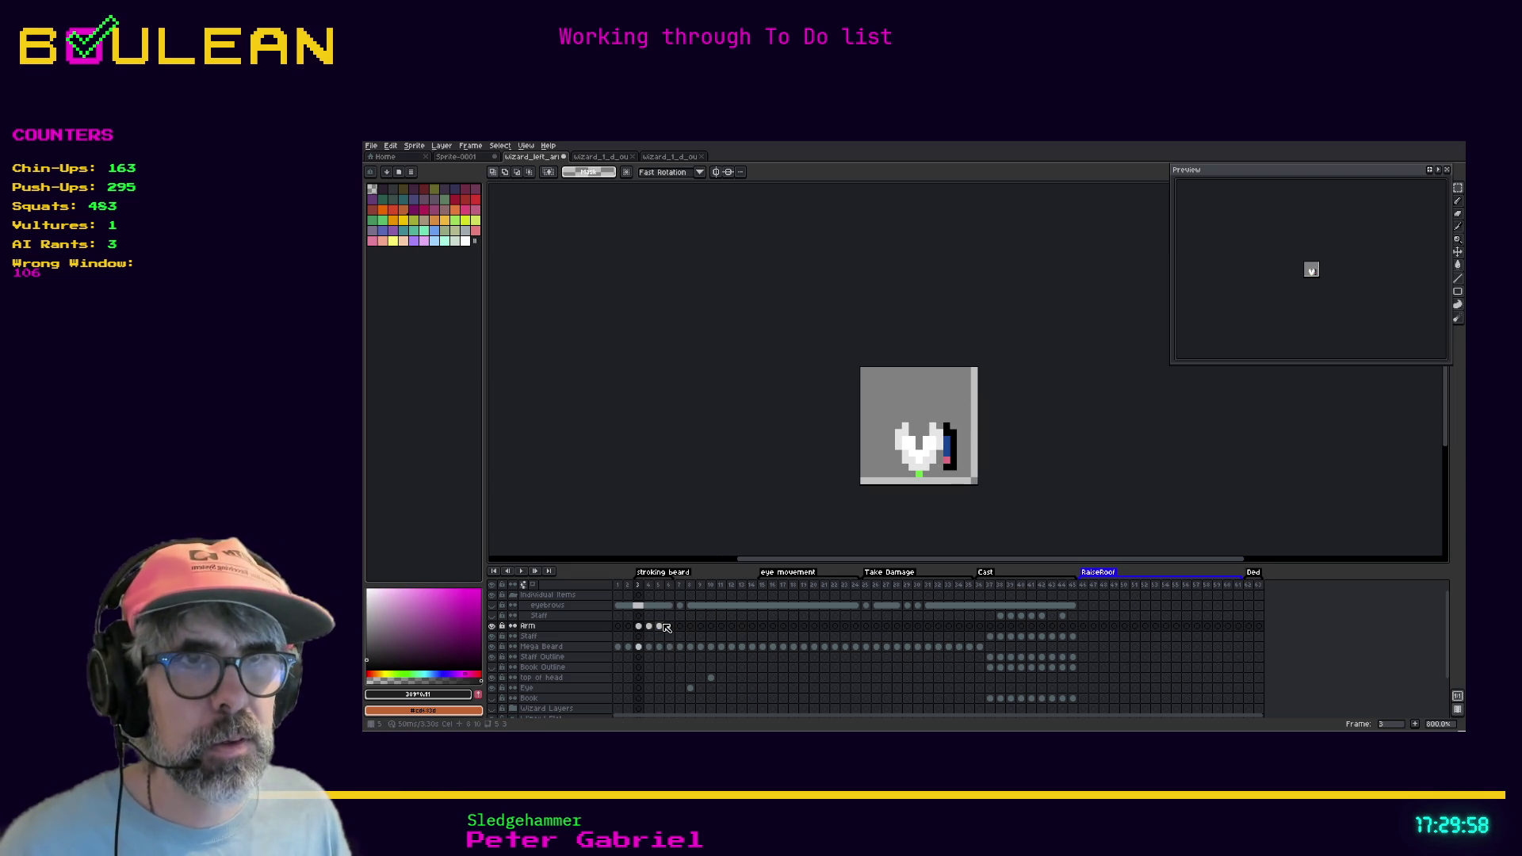
left_click(673, 631)
key("ctrl+v")
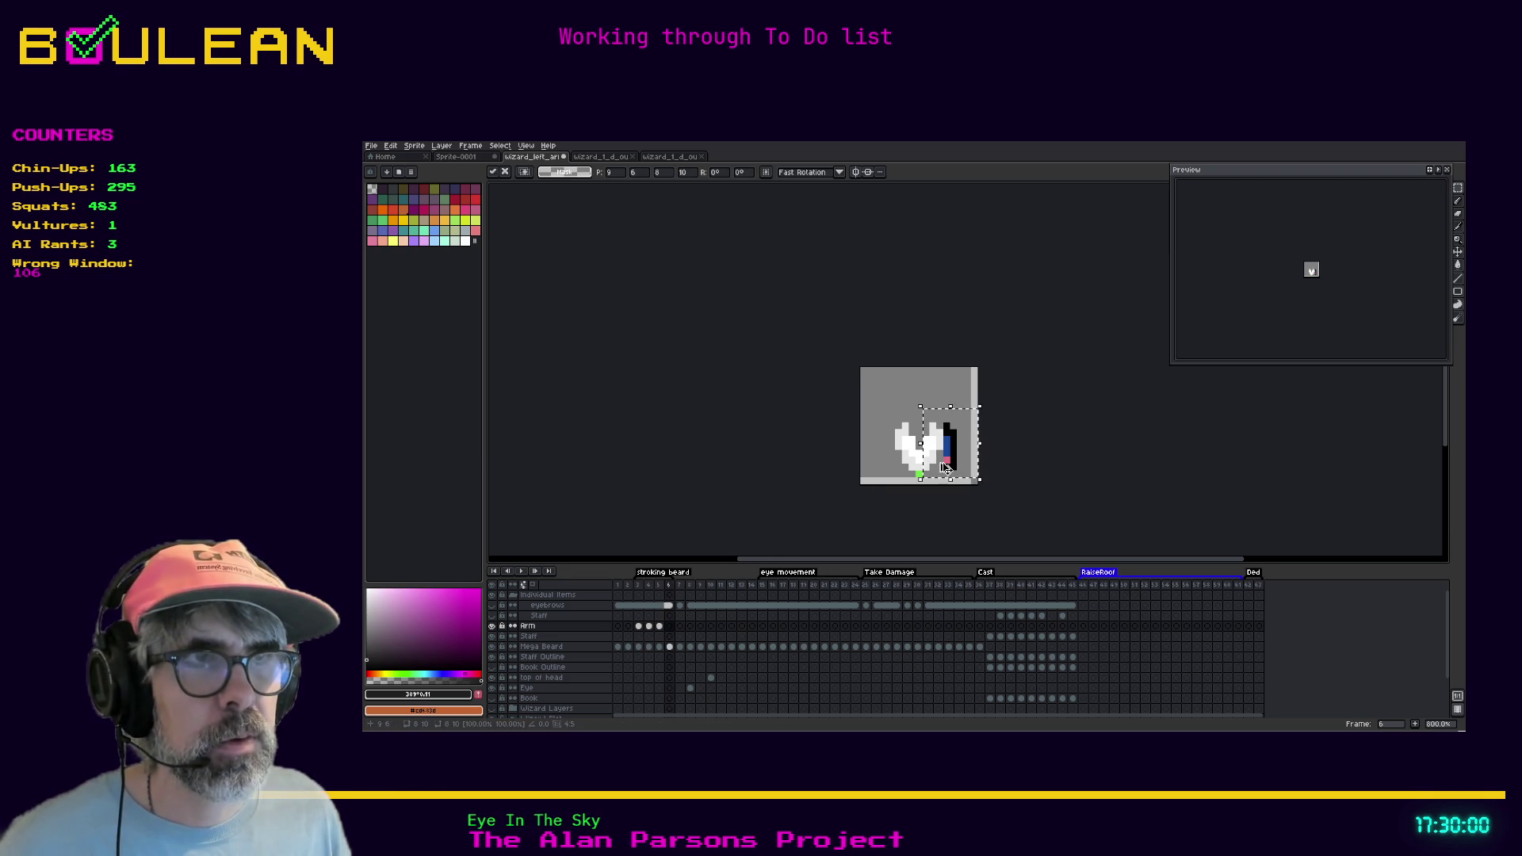
key("Return")
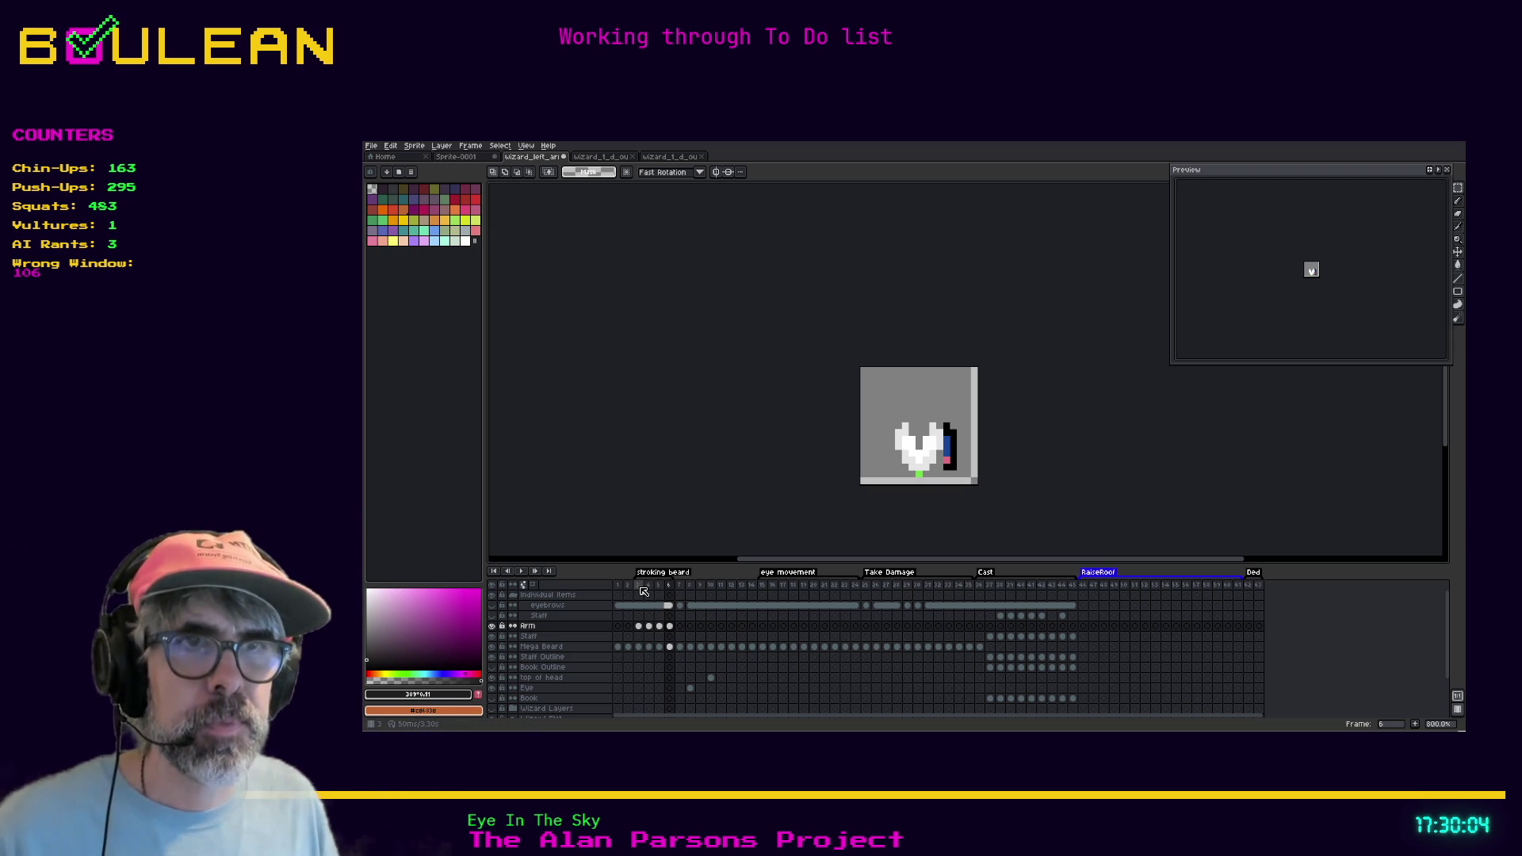
Return to frame 3 and play the animation to review the arm motion
left_click(639, 587)
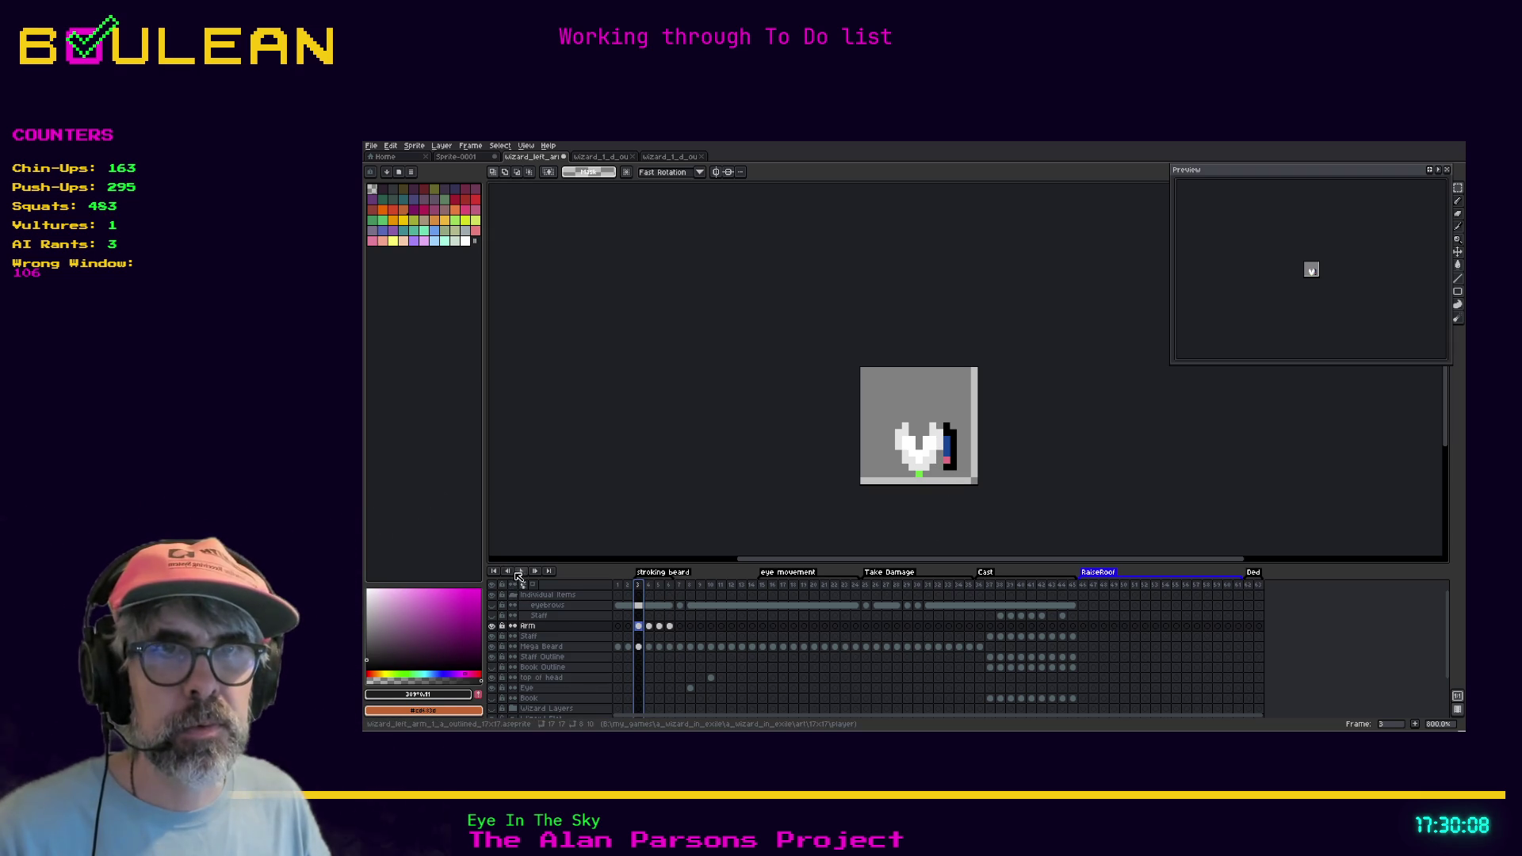
left_click(519, 574)
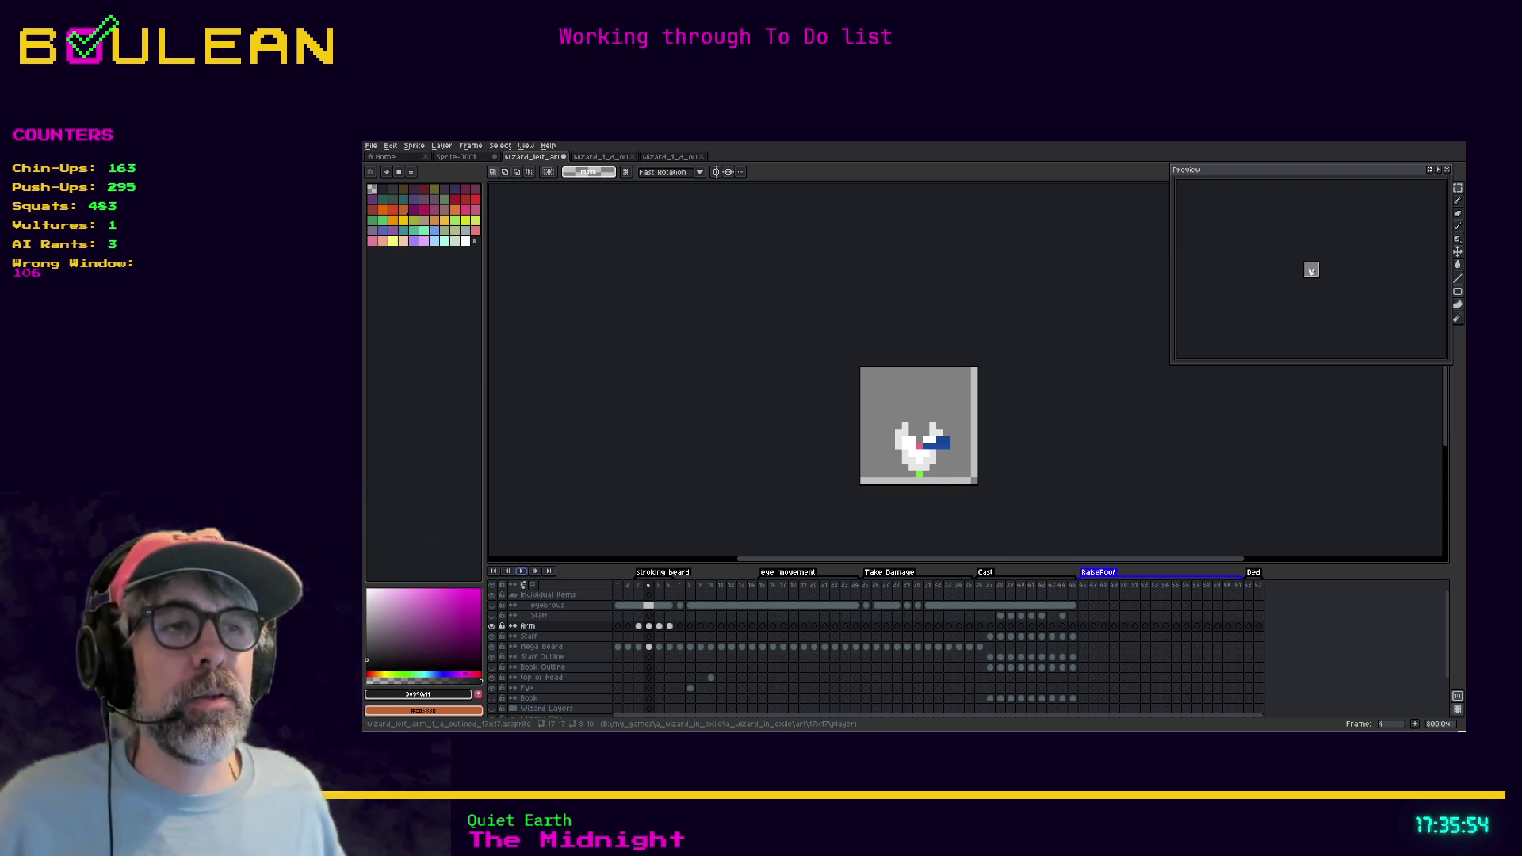
Zoom in, play and stop the animation from frame 3, then hide the Mega Beard layer
scroll(911, 487, "up", 2)
scroll(910, 490, "up", 1)
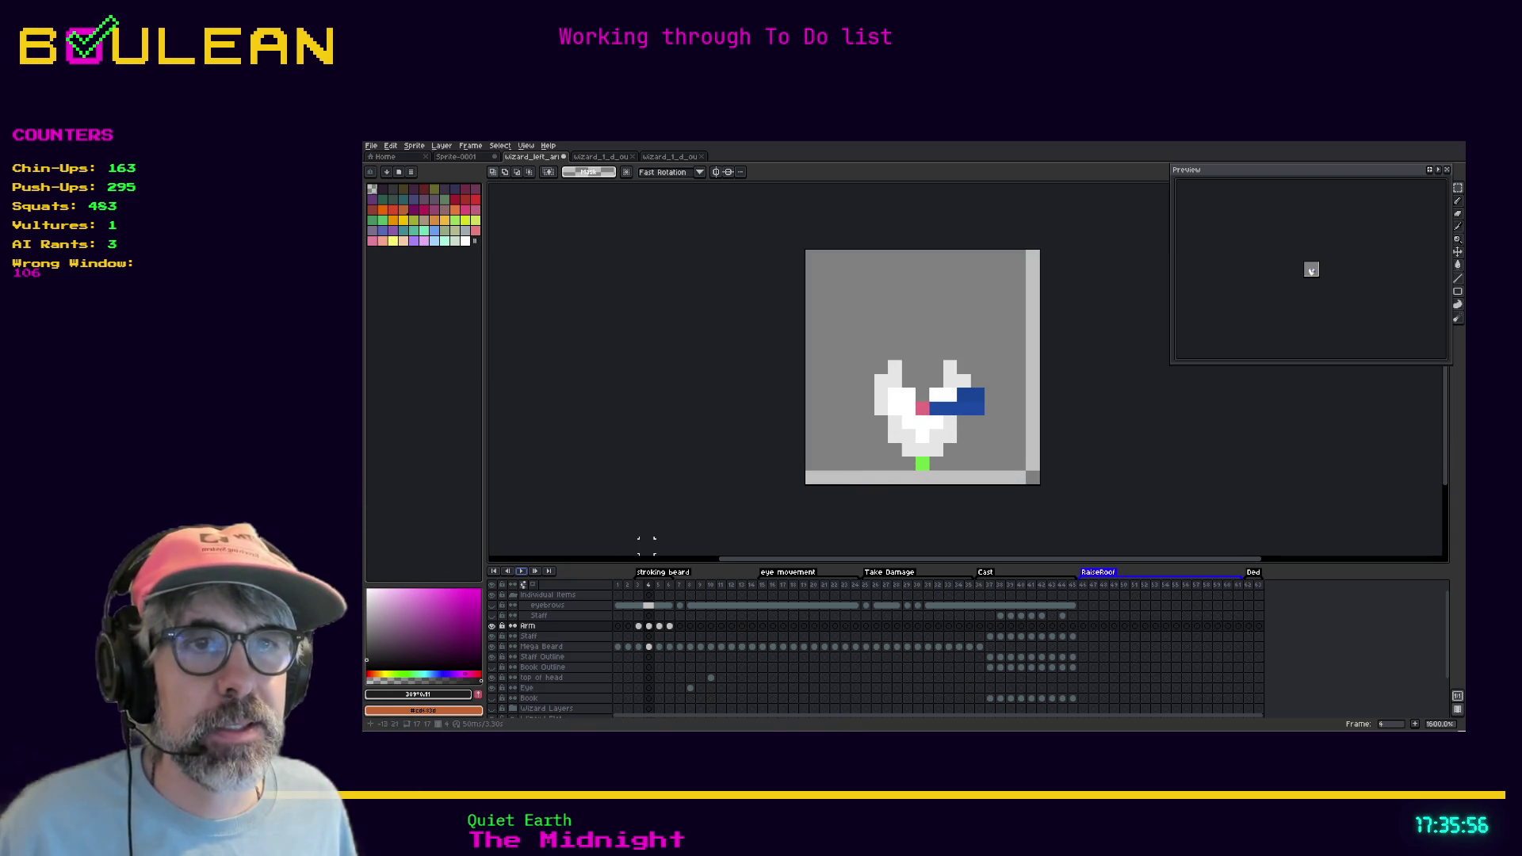
left_click(638, 584)
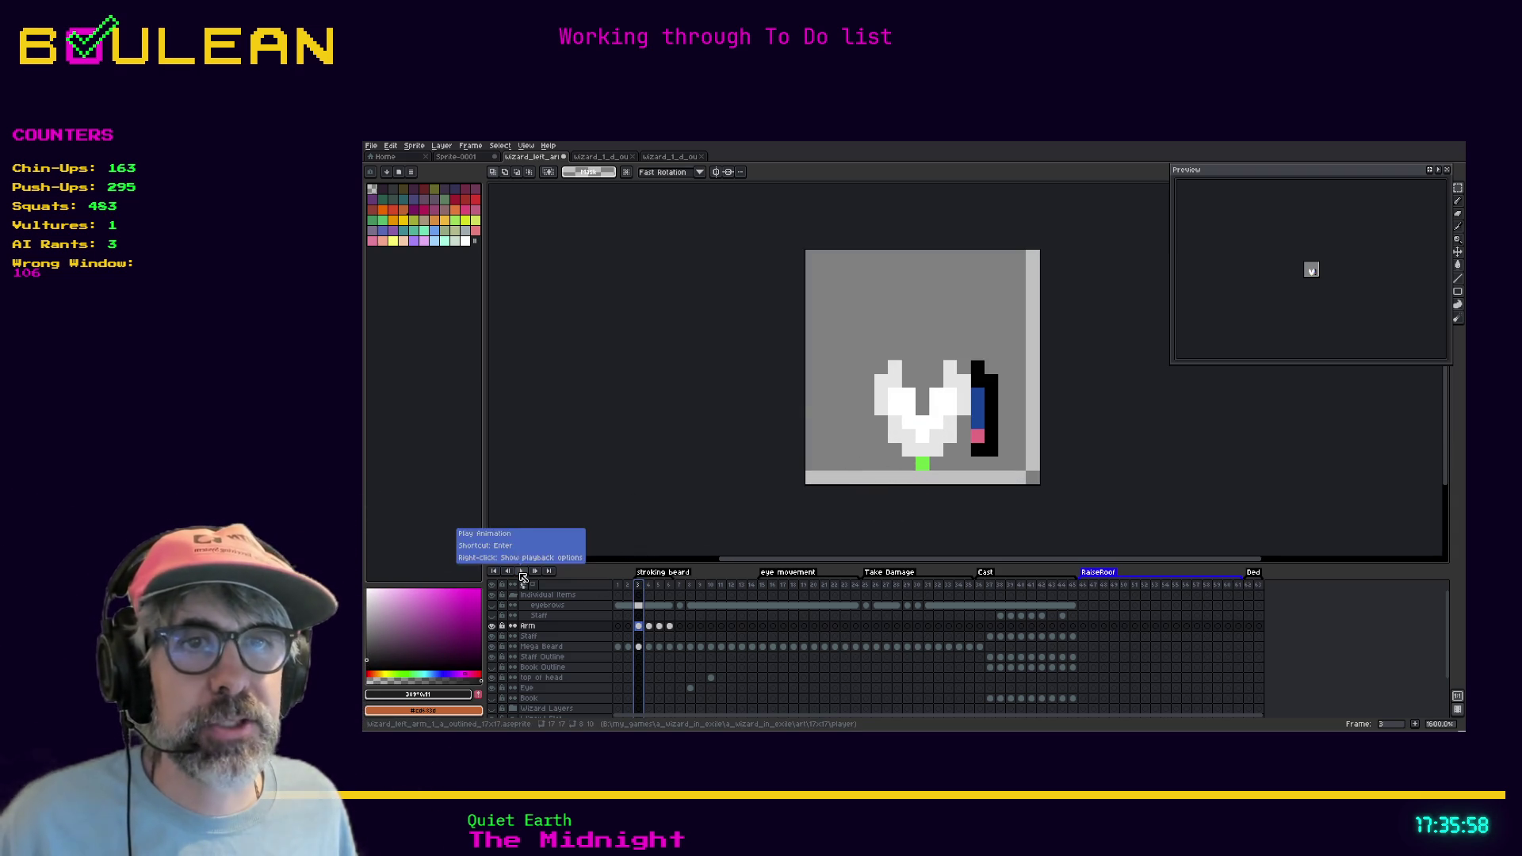
left_click(521, 573)
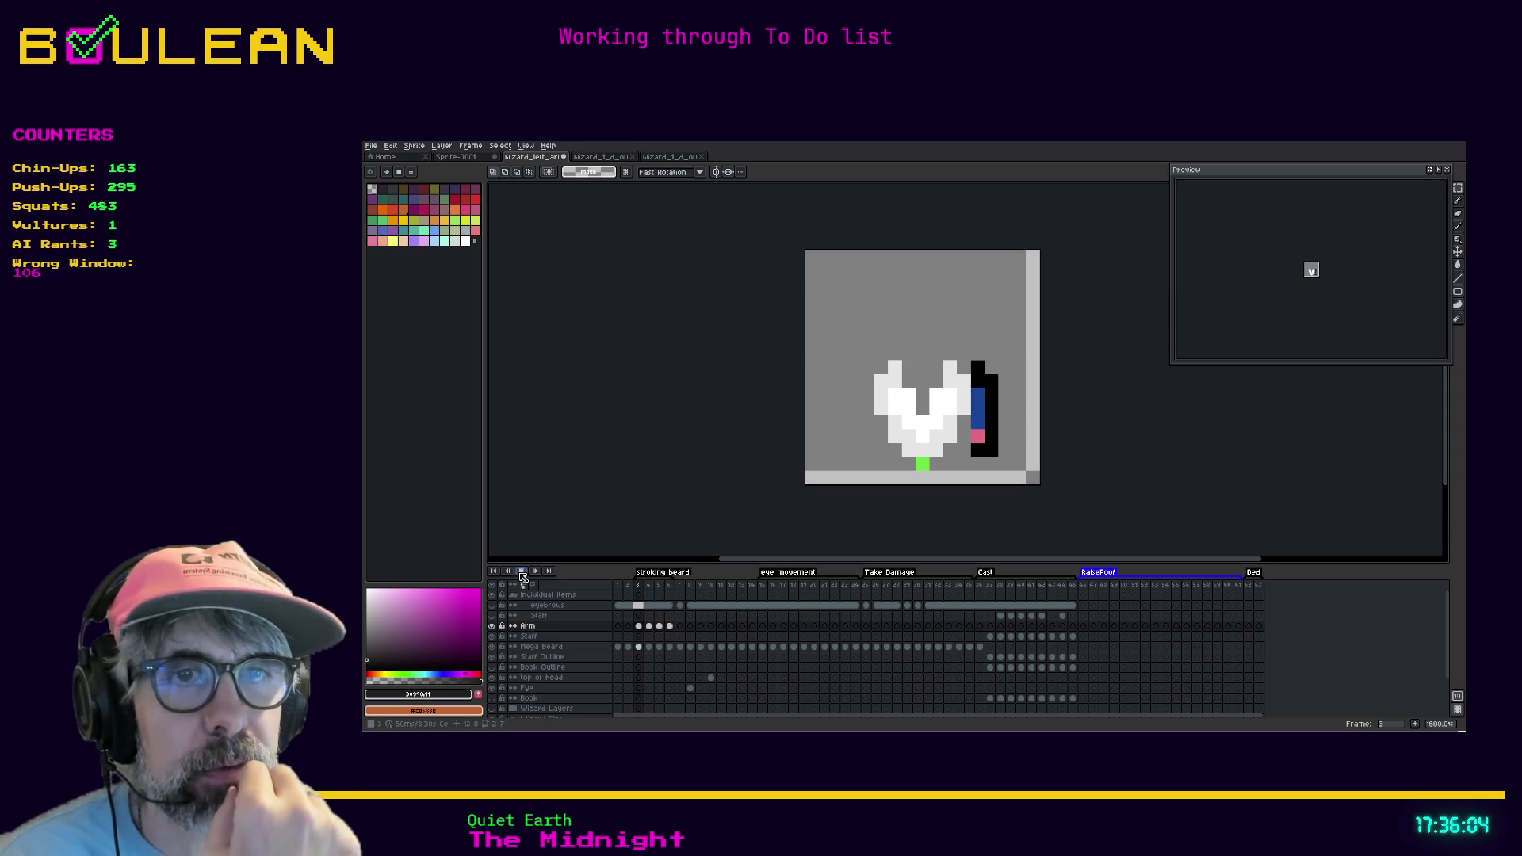
left_click(522, 572)
scroll(599, 632, "down", 2)
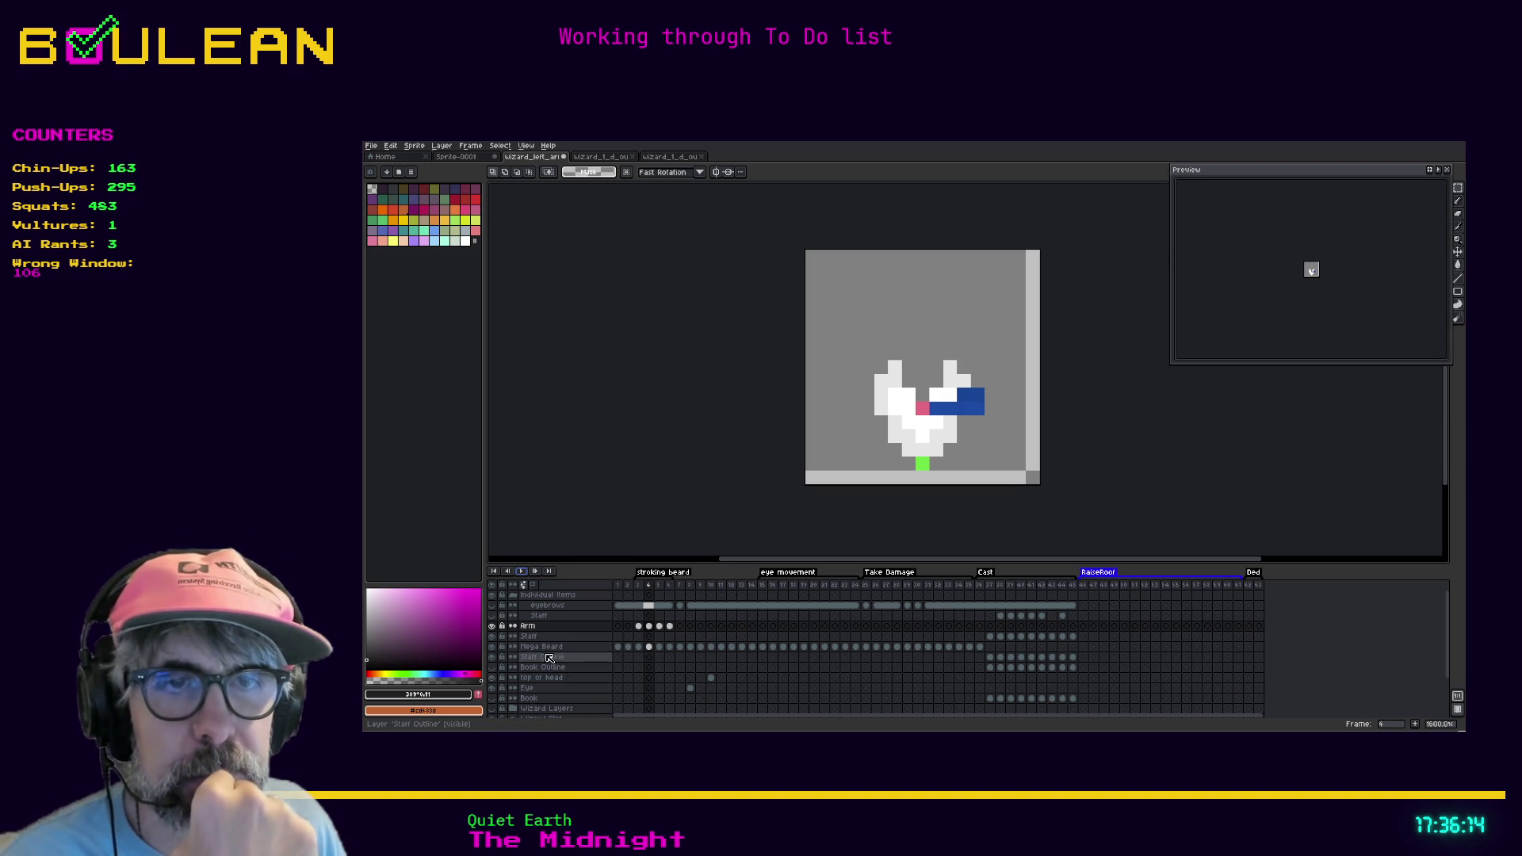
left_click(492, 646)
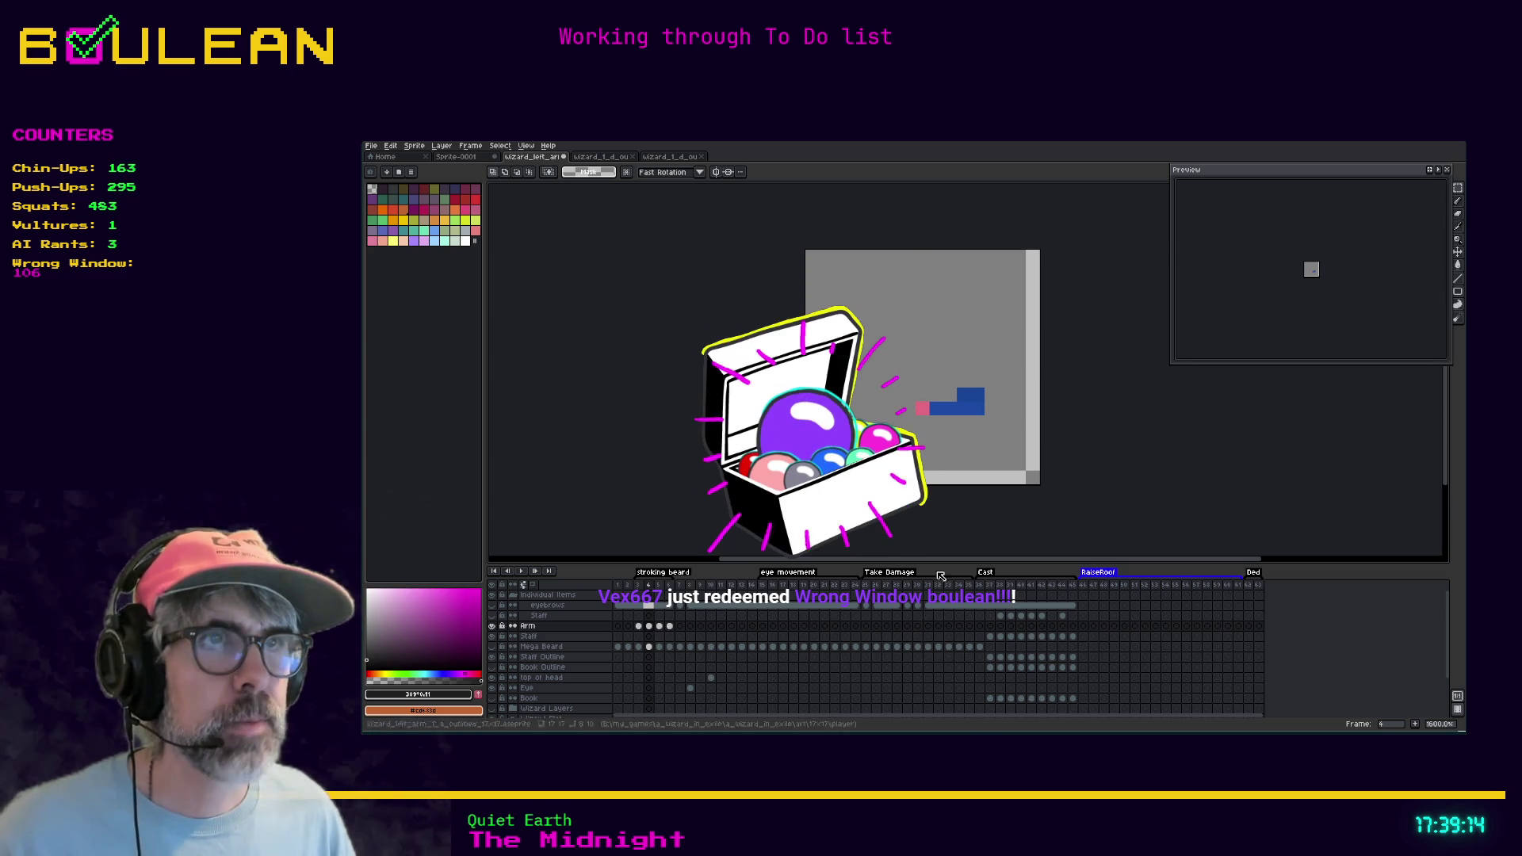
key("alt+Tab")
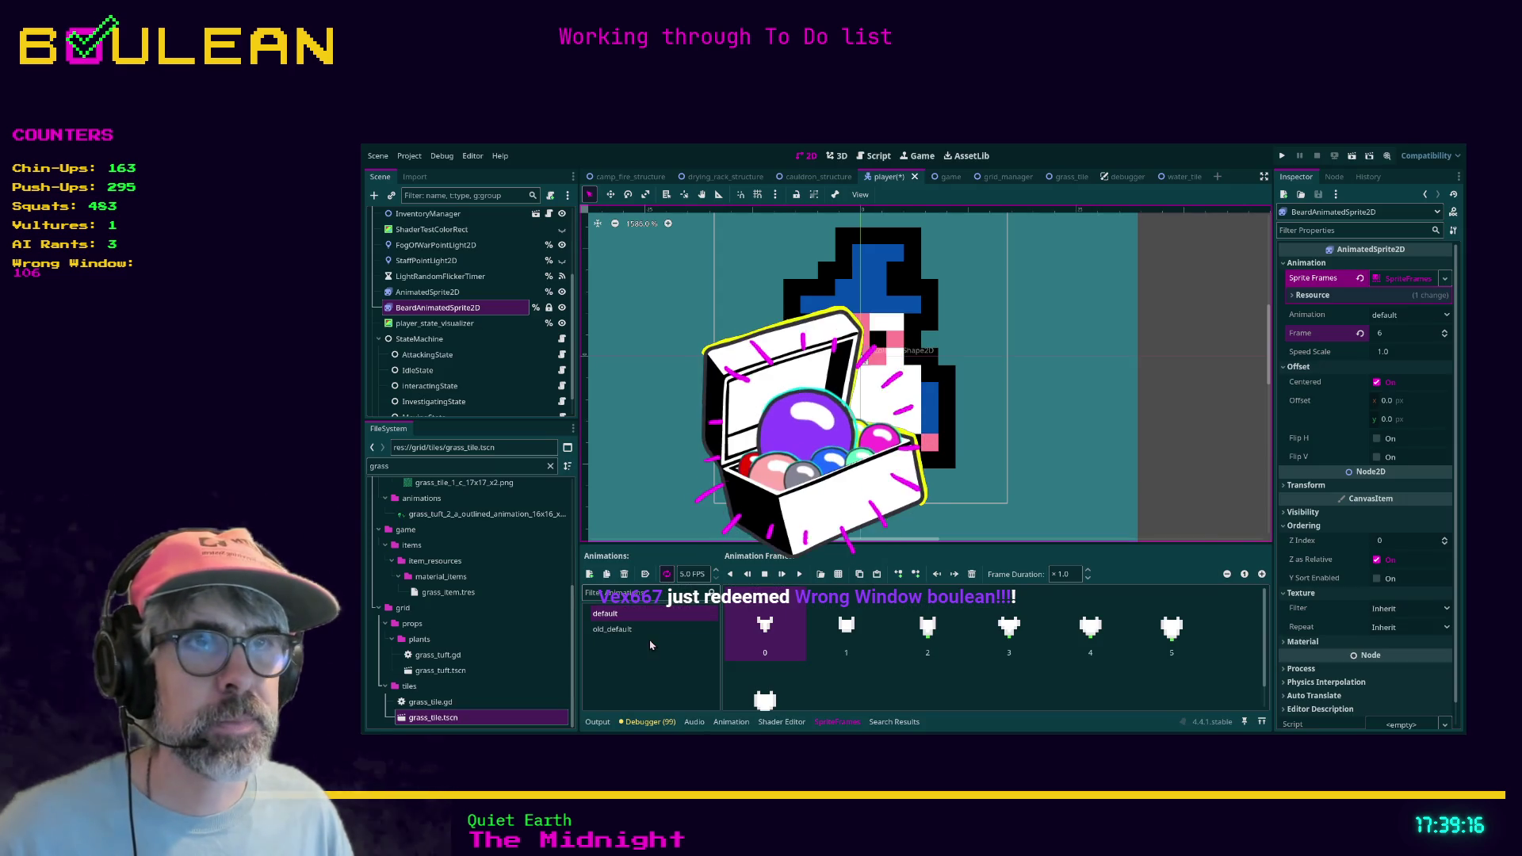
left_click(782, 573)
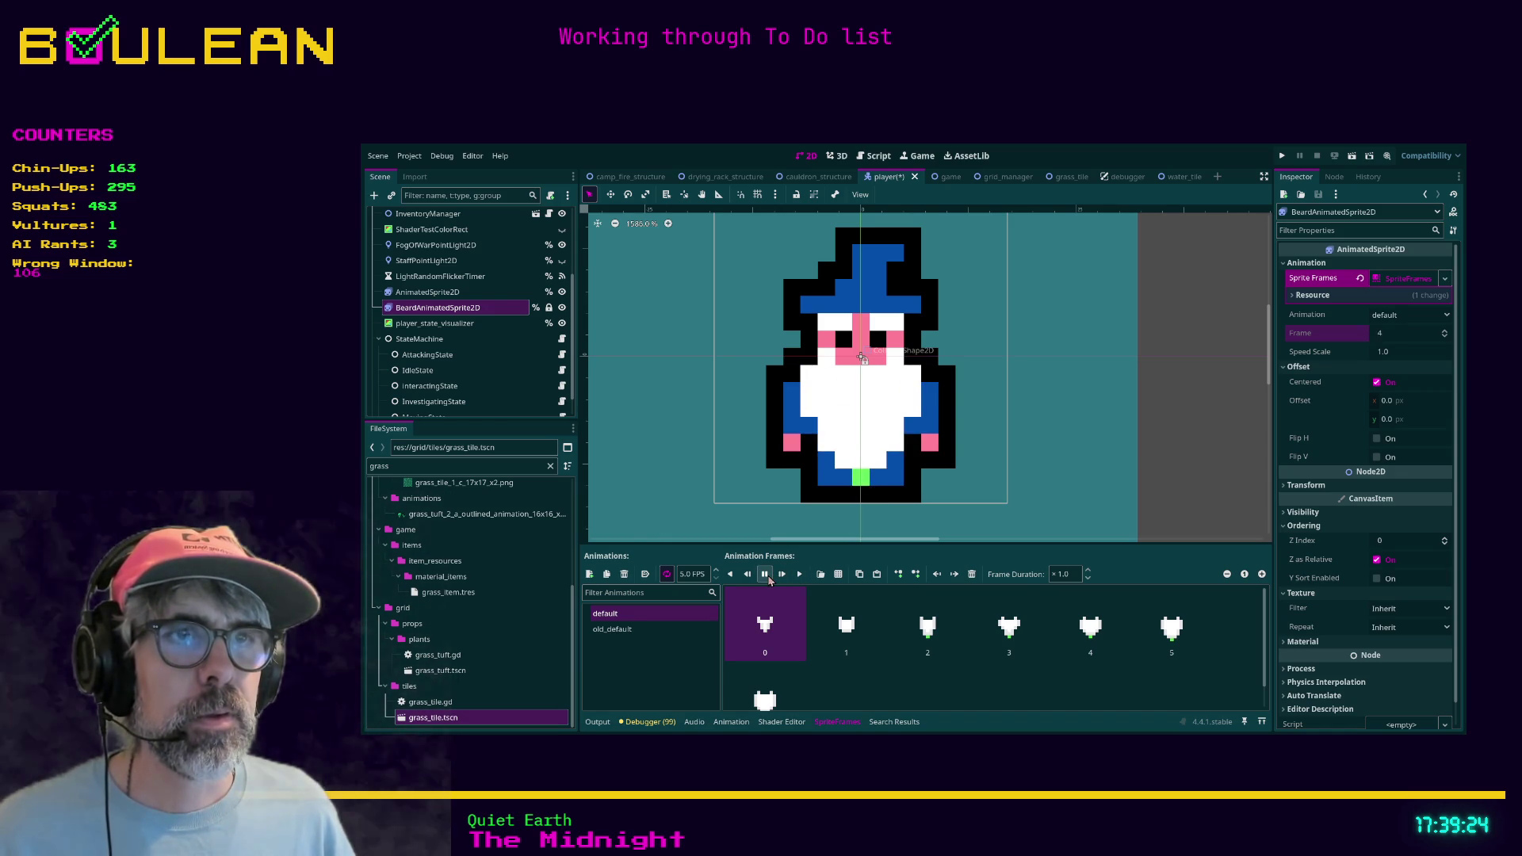
left_click(765, 576)
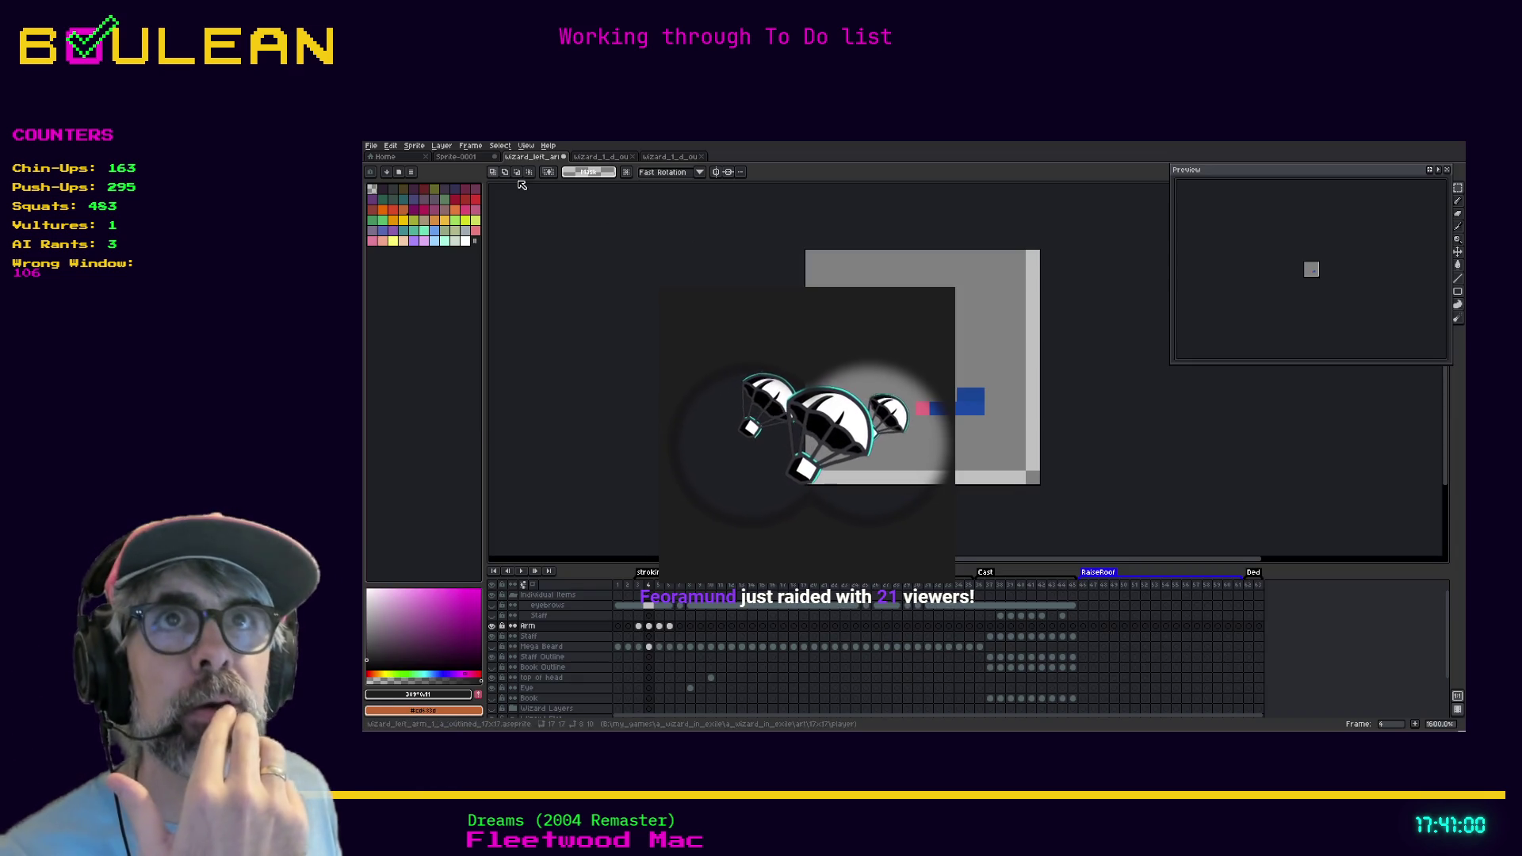
Preview the arm animation, stopping at frame 6, then step between frames to settle on frame 5
left_click(528, 572)
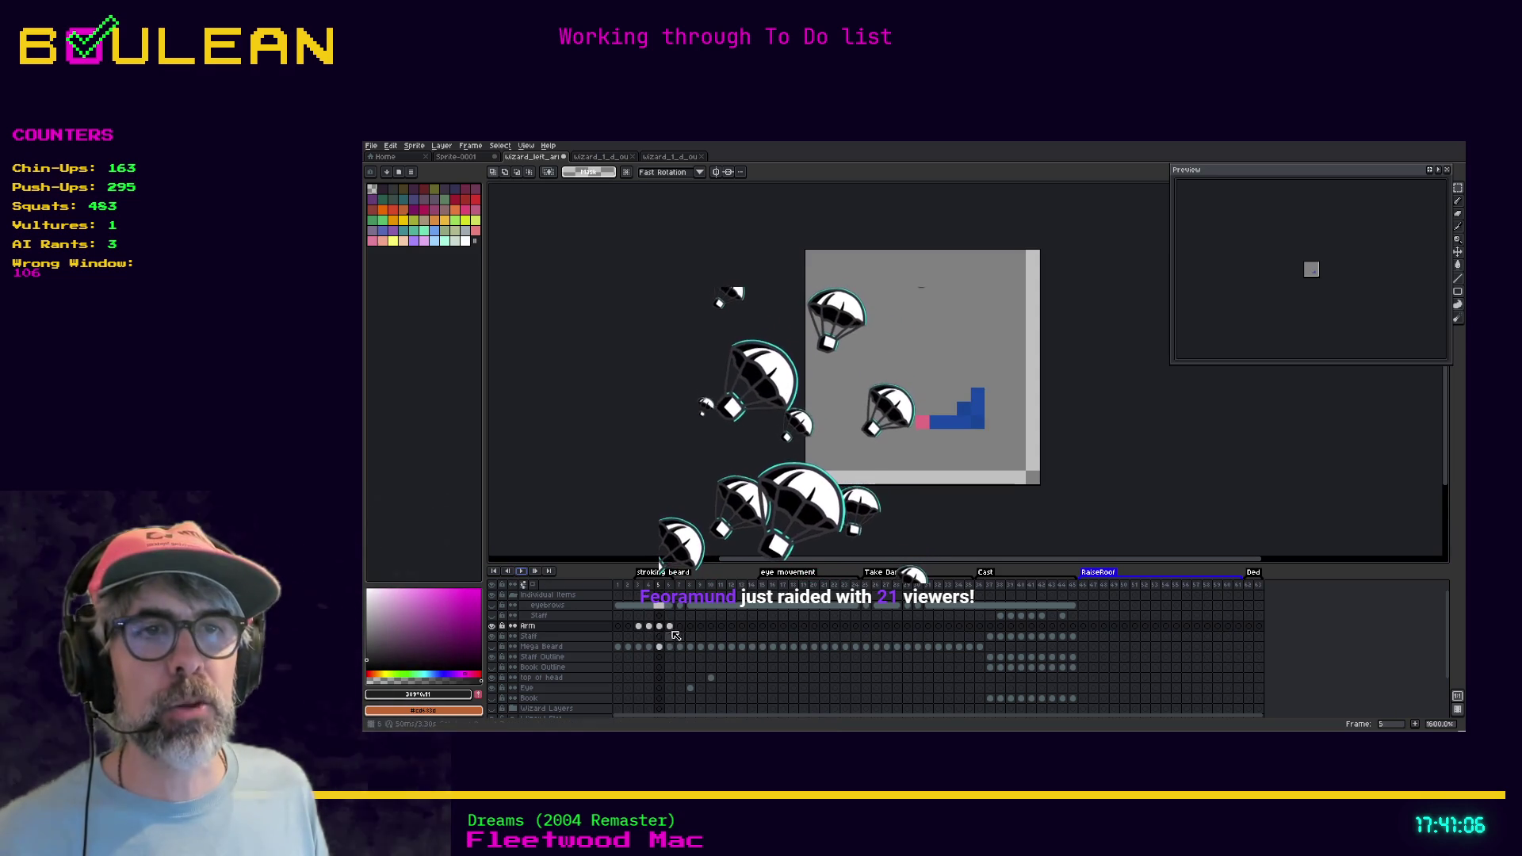
left_click(520, 571)
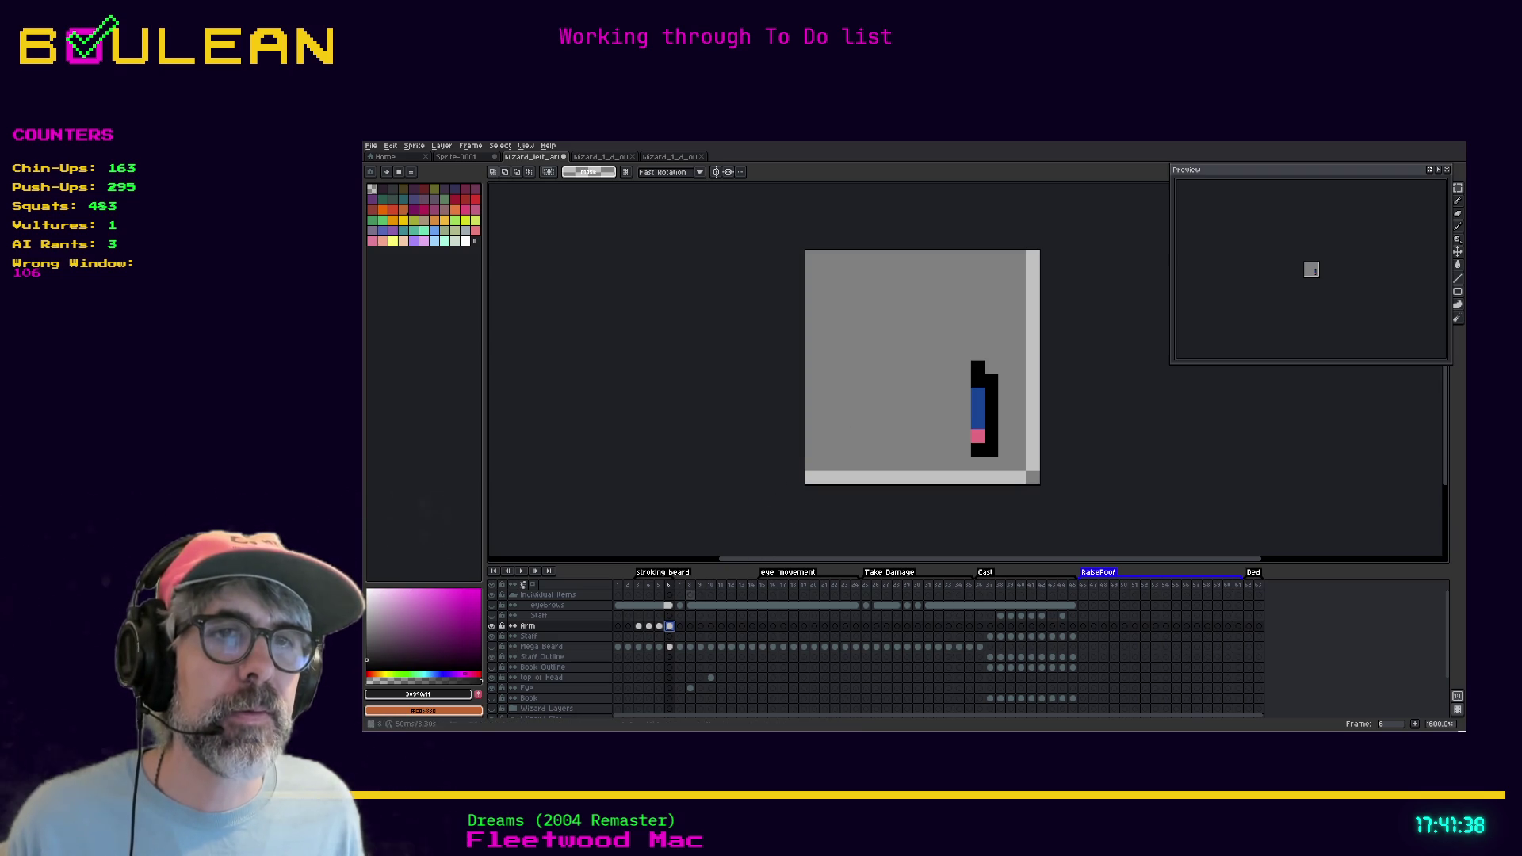
left_click(662, 627)
key("Left")
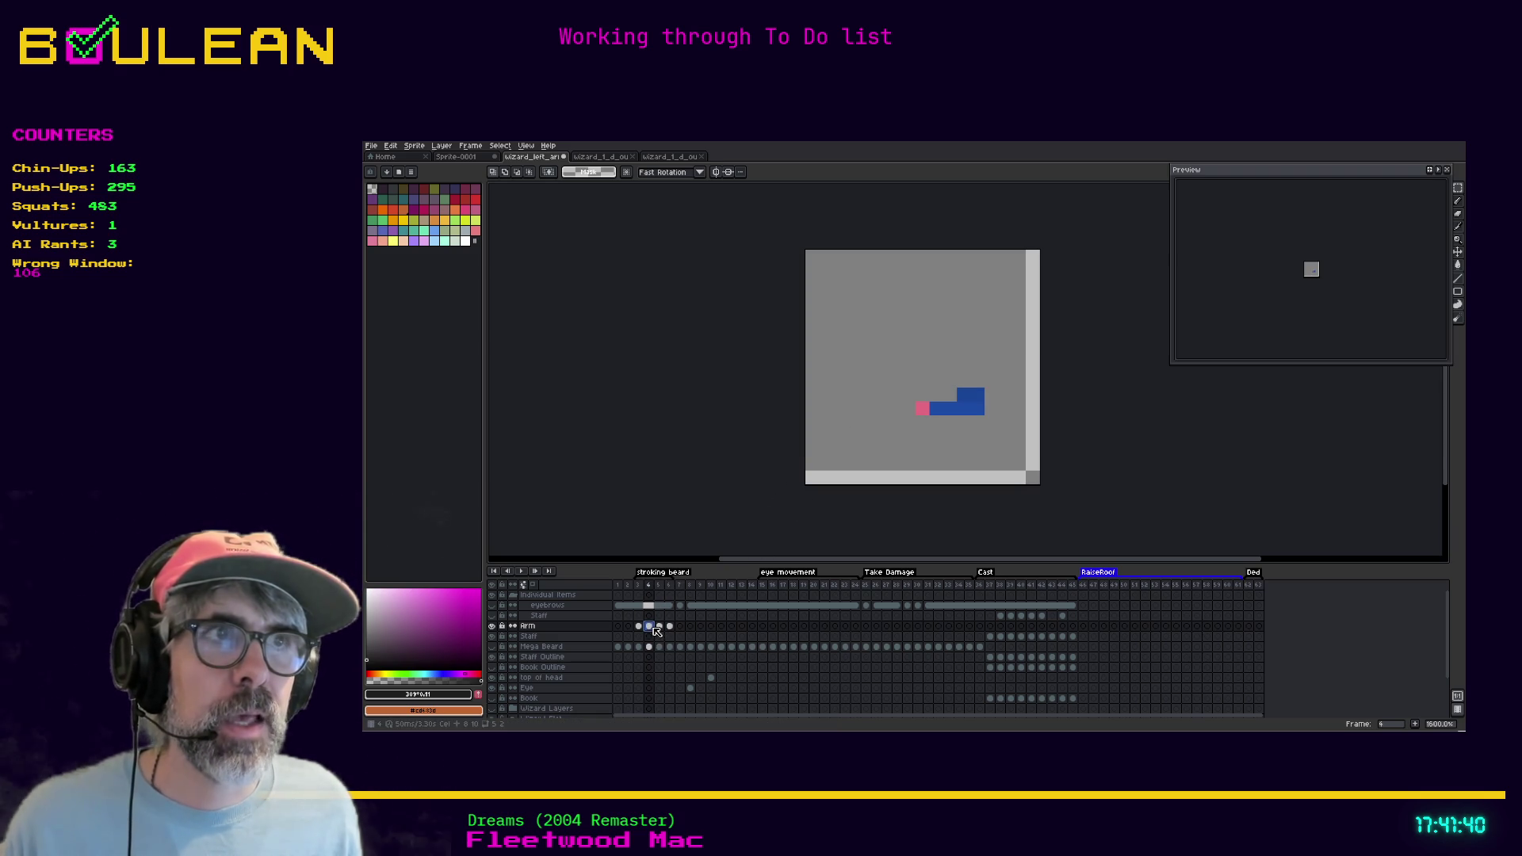
key("Right")
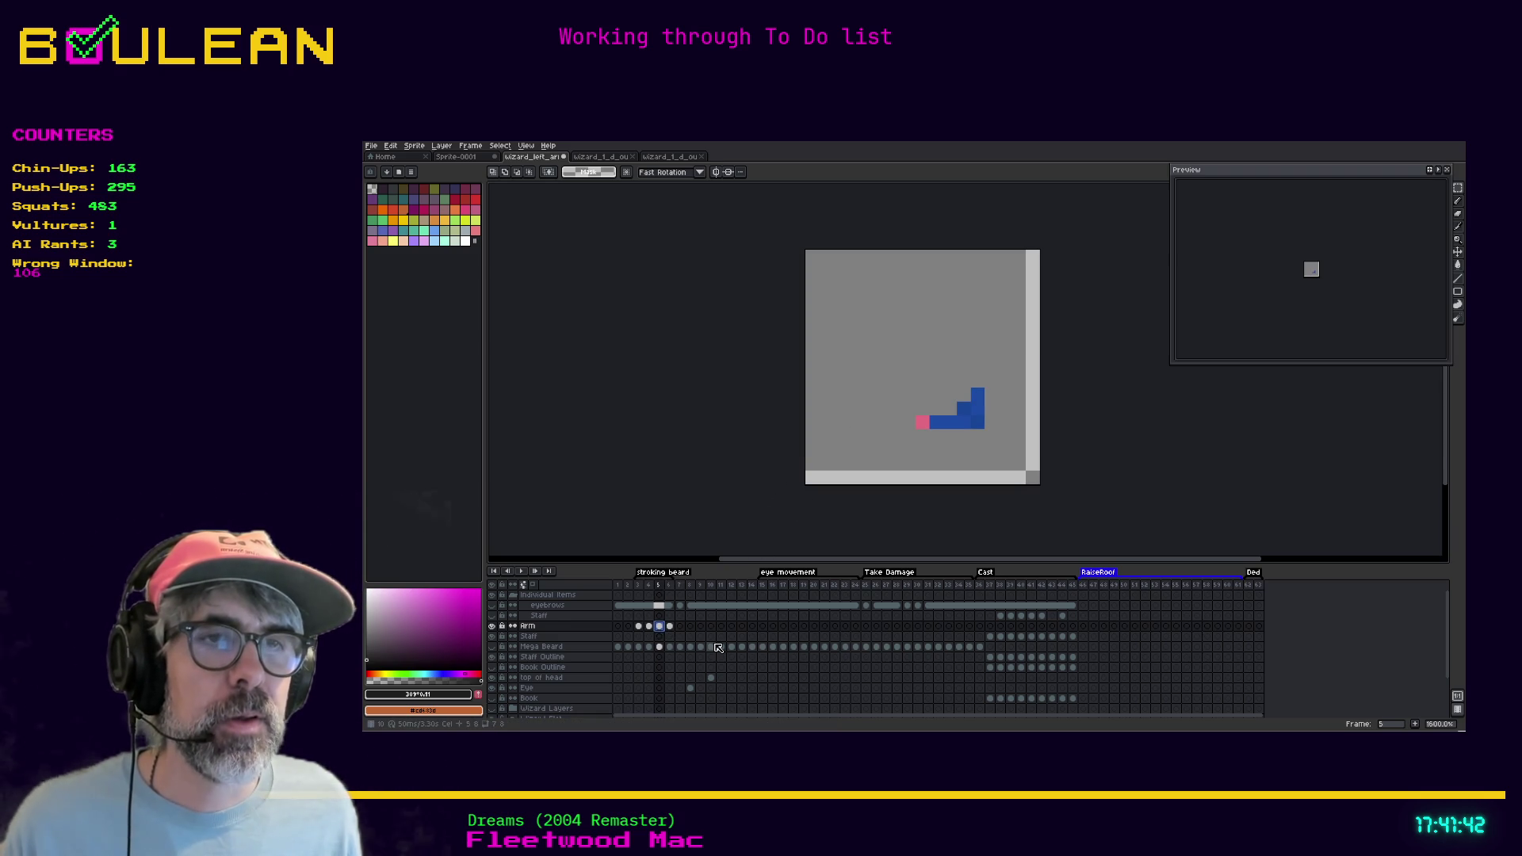
scroll(701, 632, "down", 3)
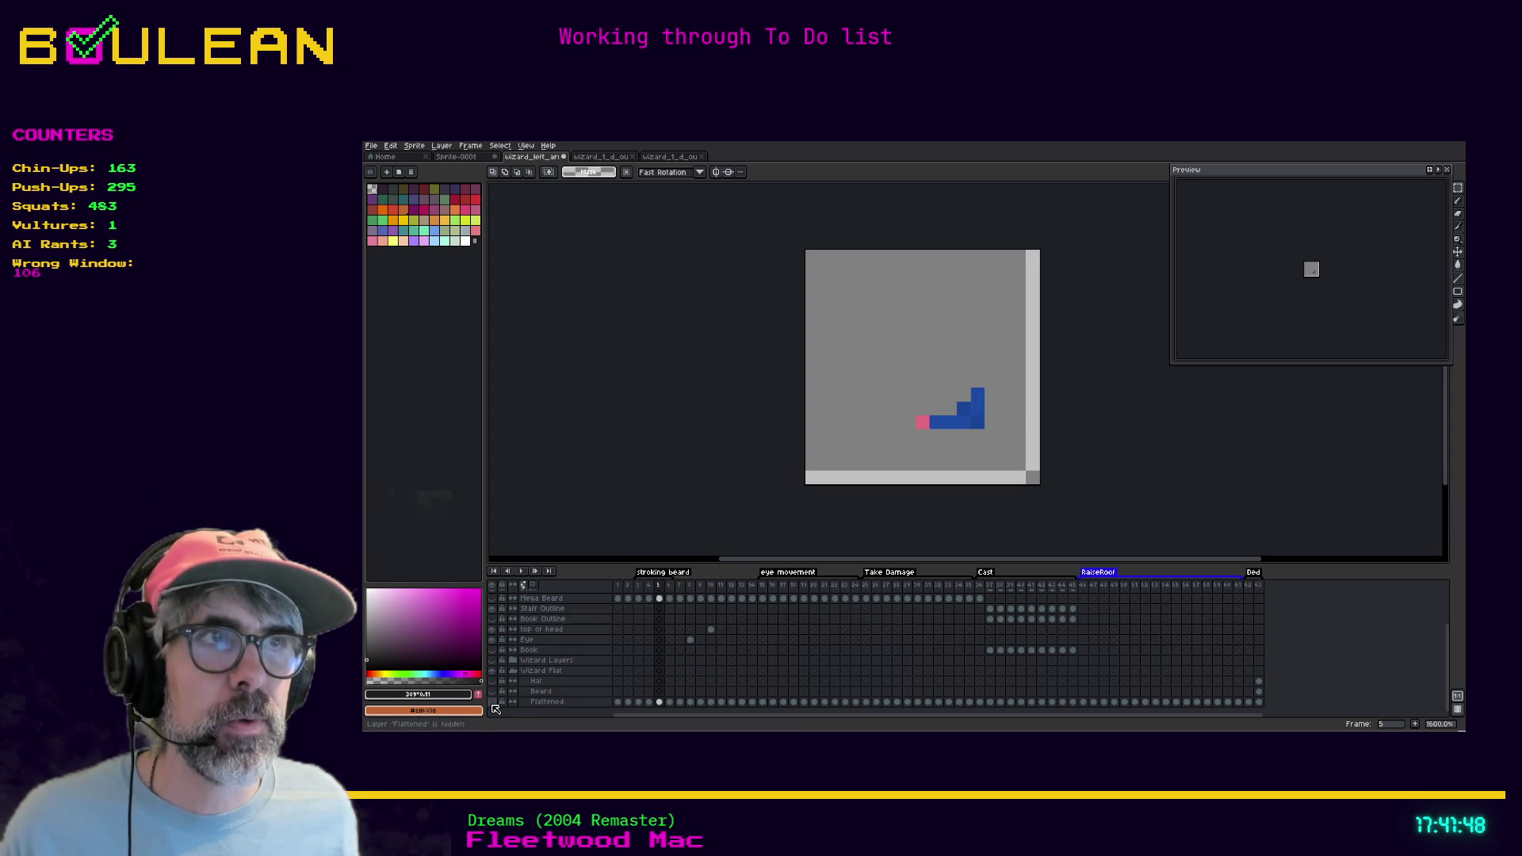
Show the Flattened wizard and compare the Arm cel's poses at frames 4 and 5
left_click(493, 703)
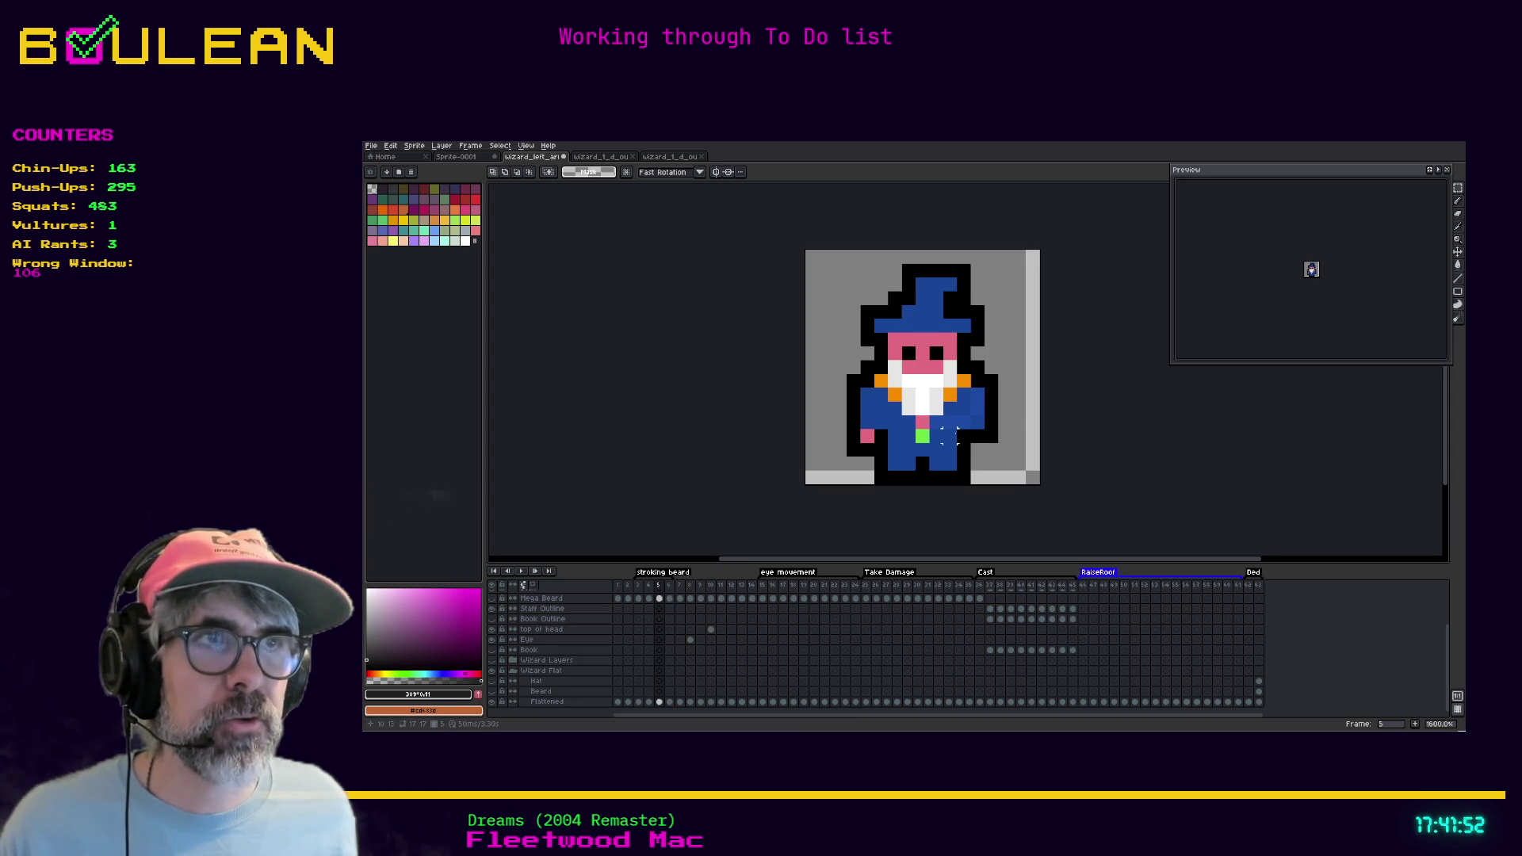
scroll(666, 634, "up", 2)
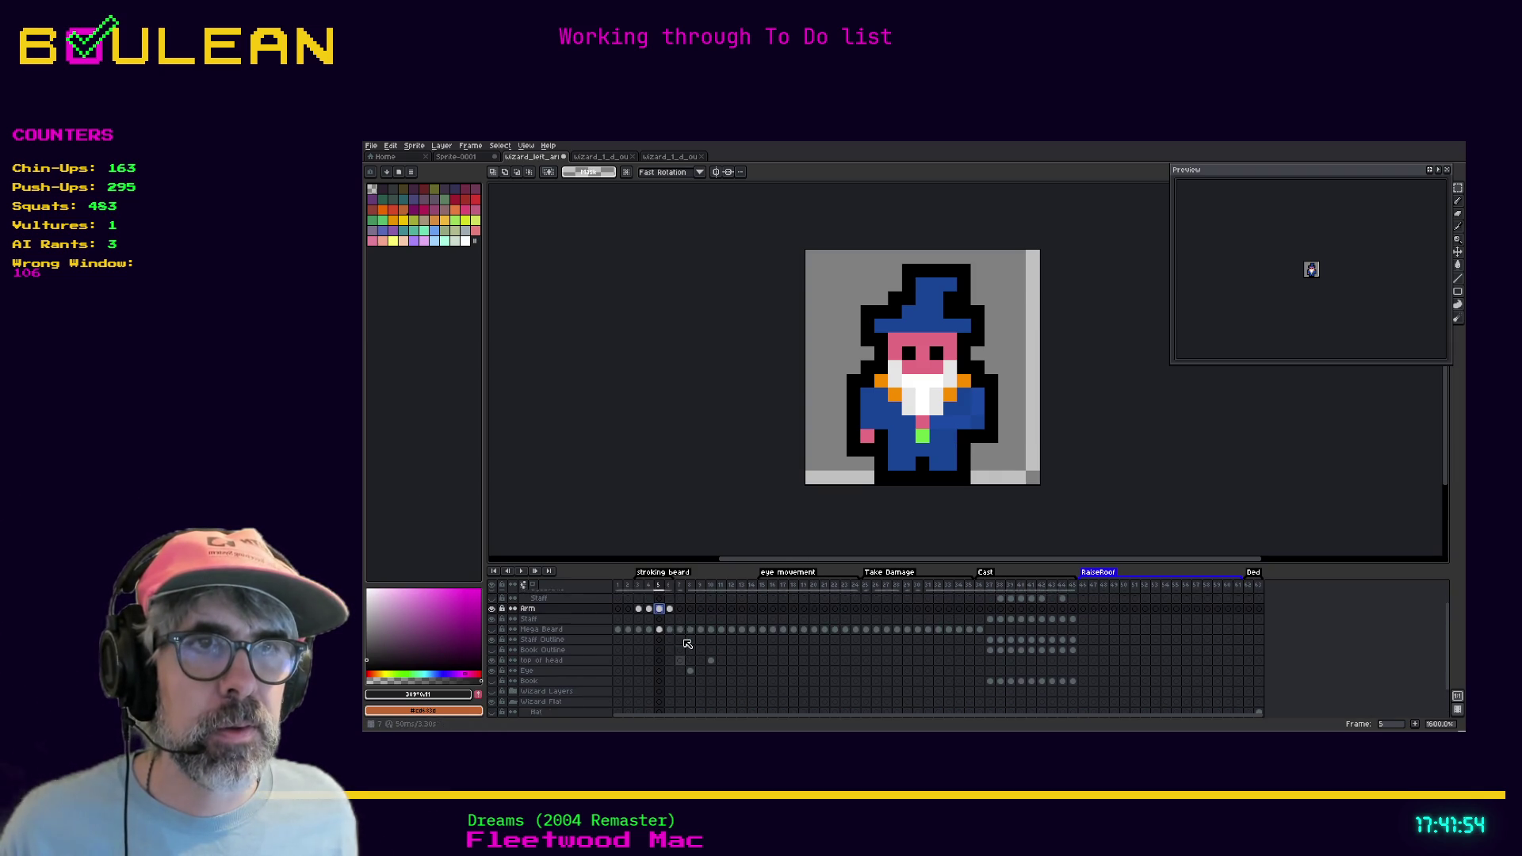
left_click(659, 619)
left_click(638, 585)
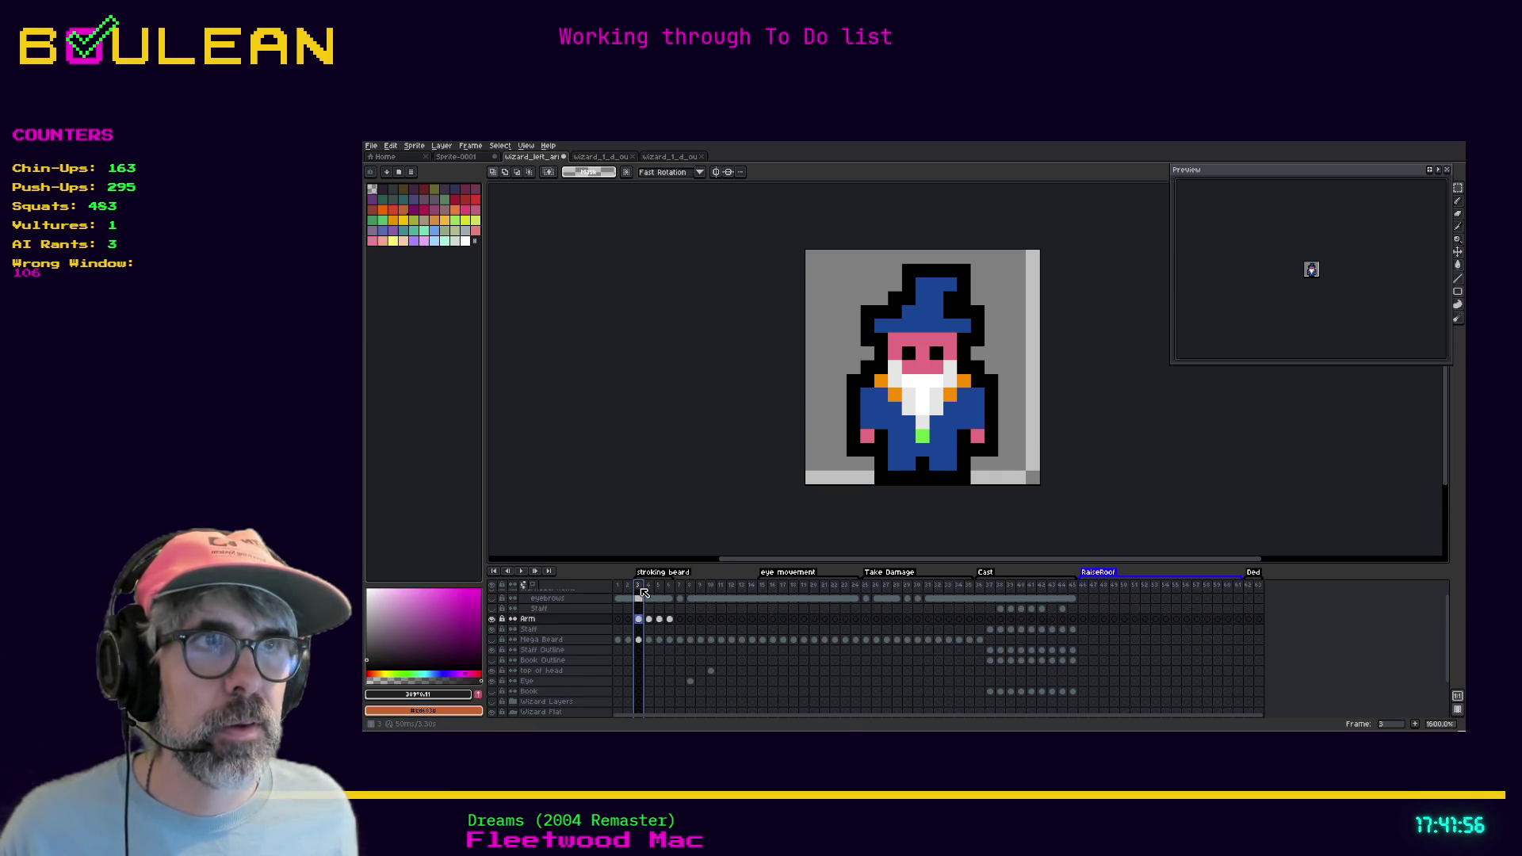
left_click(652, 586)
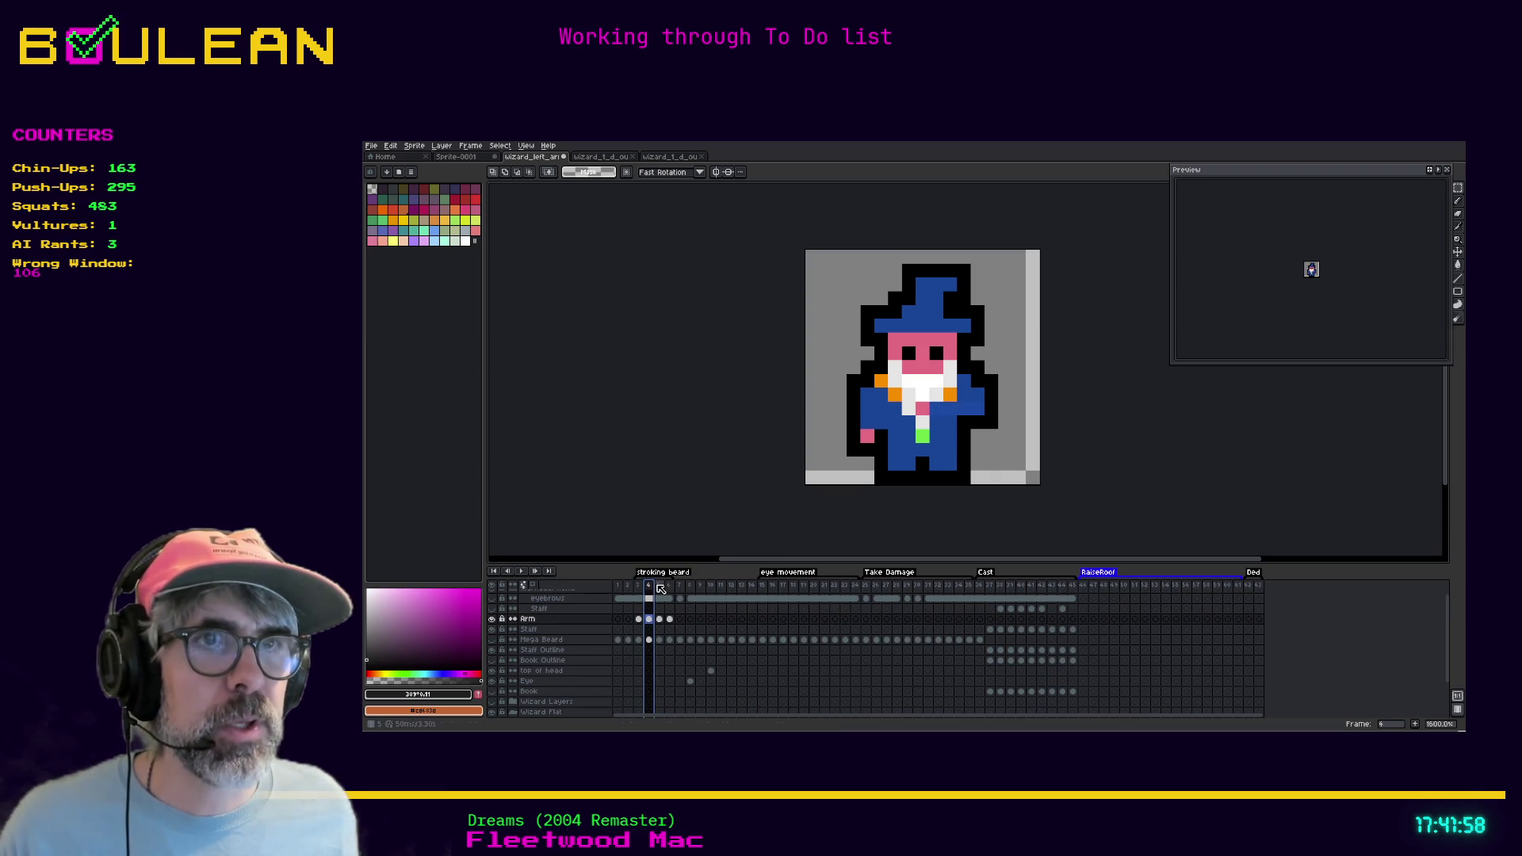
left_click(659, 586)
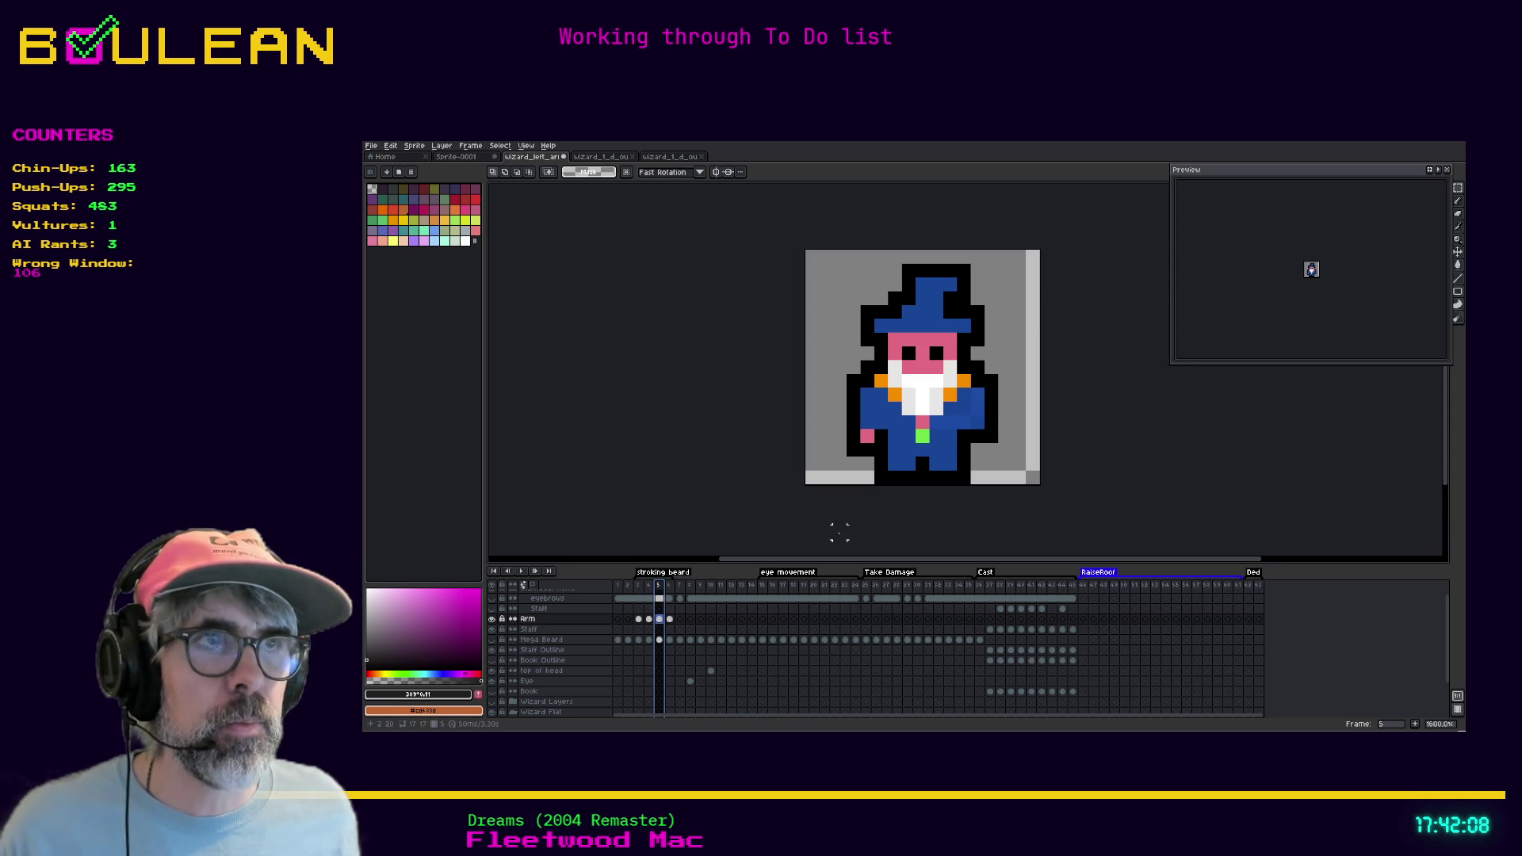
Sample orange from the wizard and add orange pixels at and below the right hand
left_click(424, 240)
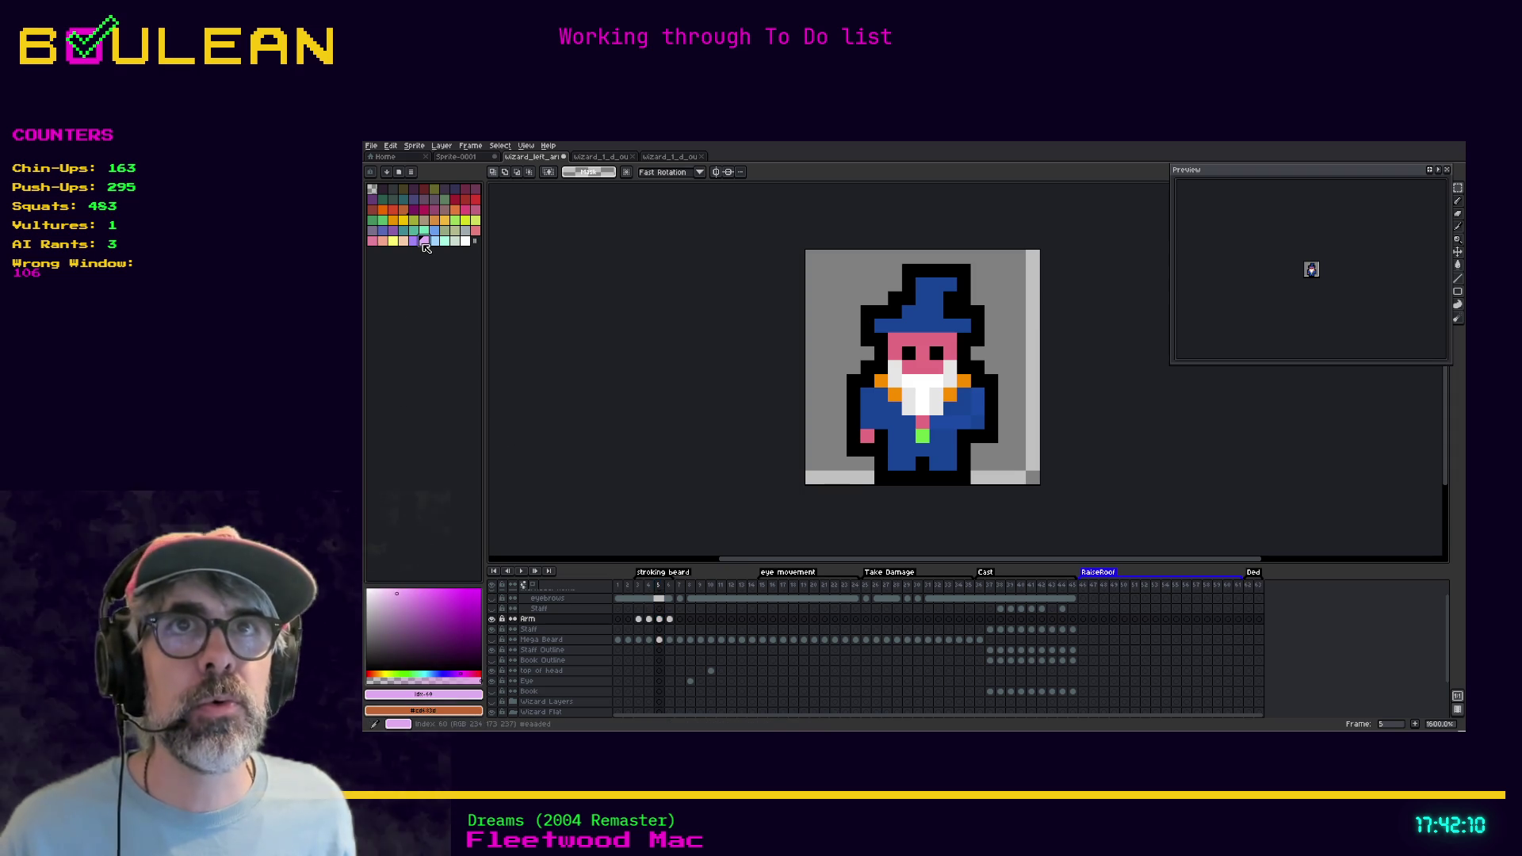
left_click(550, 620)
key("v")
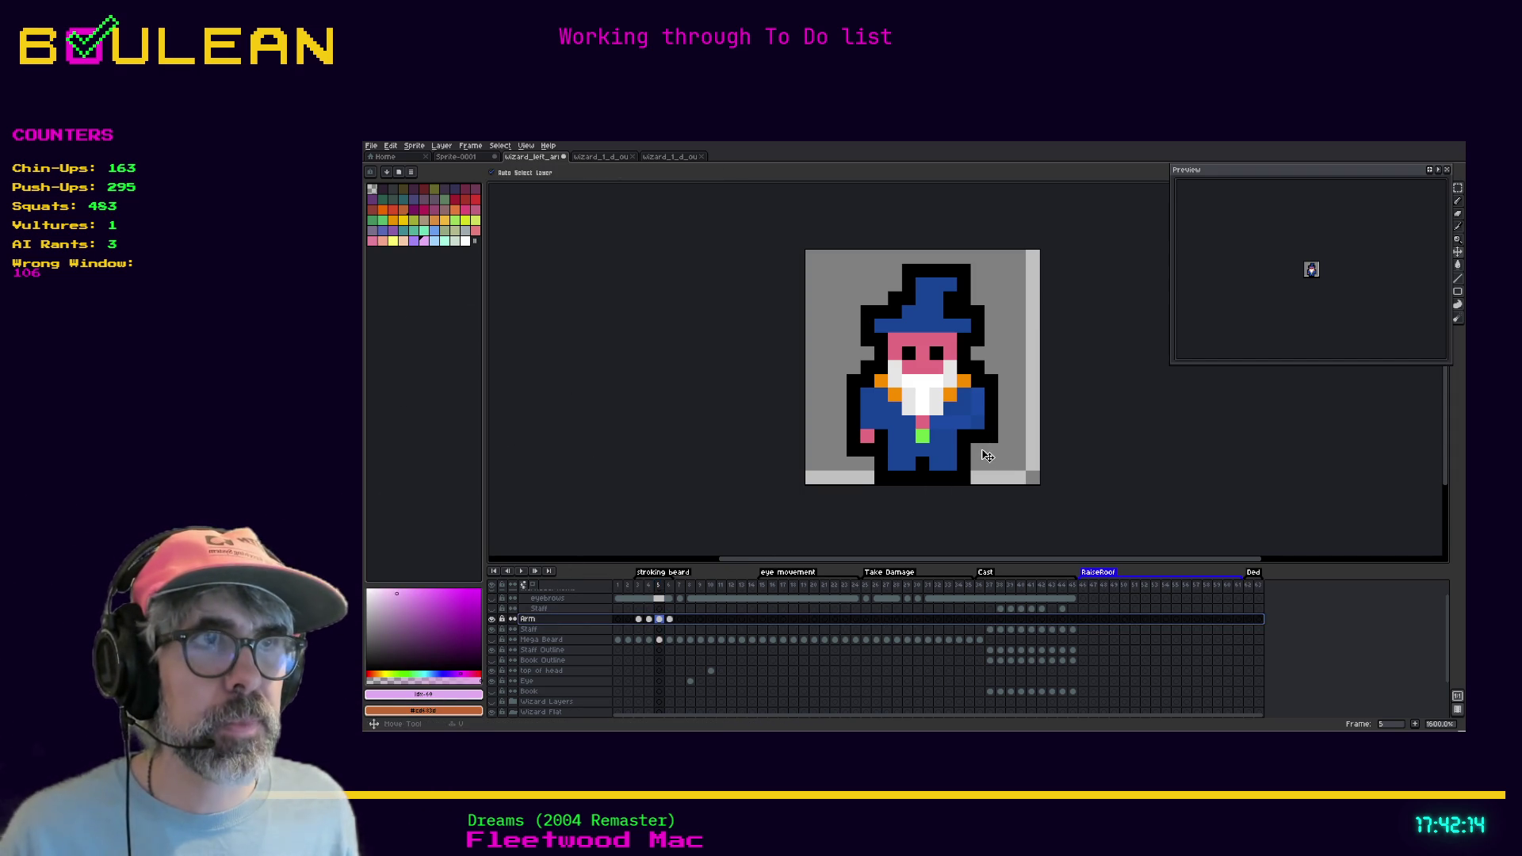
left_click(983, 445, "alt")
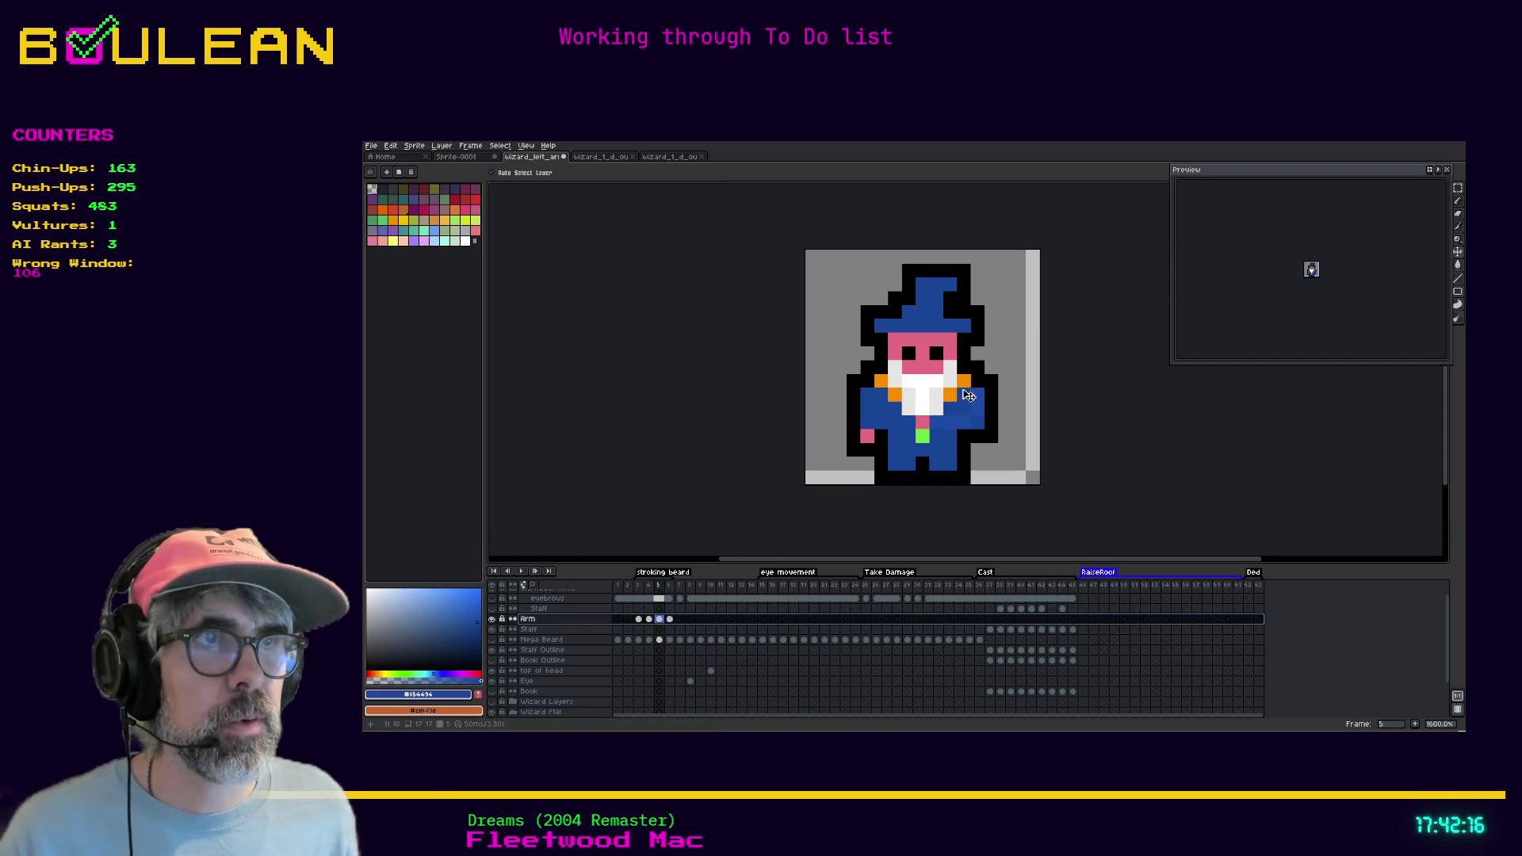
left_click(964, 380, "alt")
left_click(977, 449)
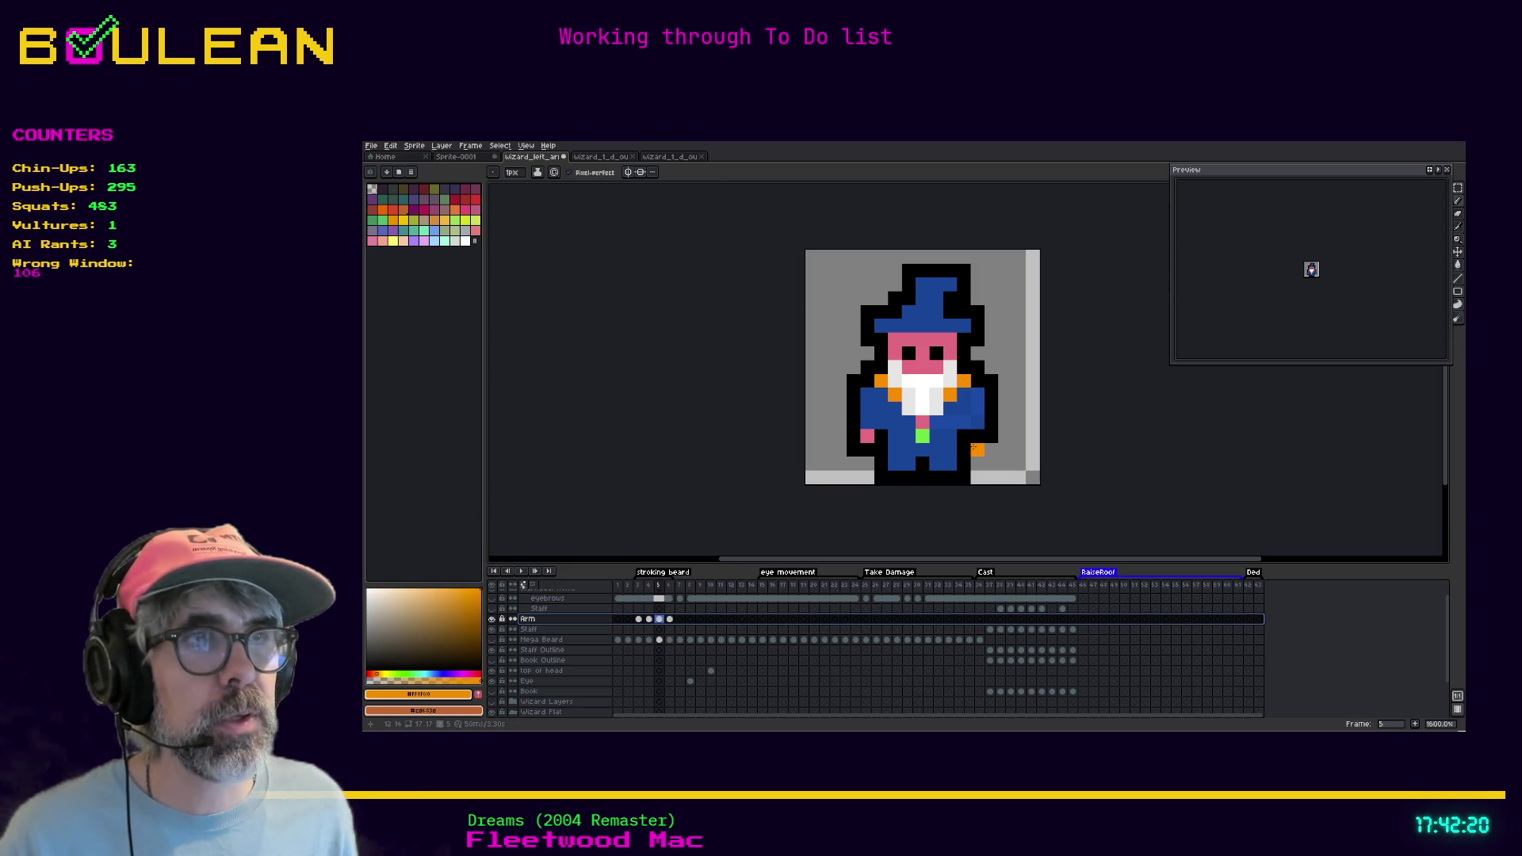
left_click(977, 476)
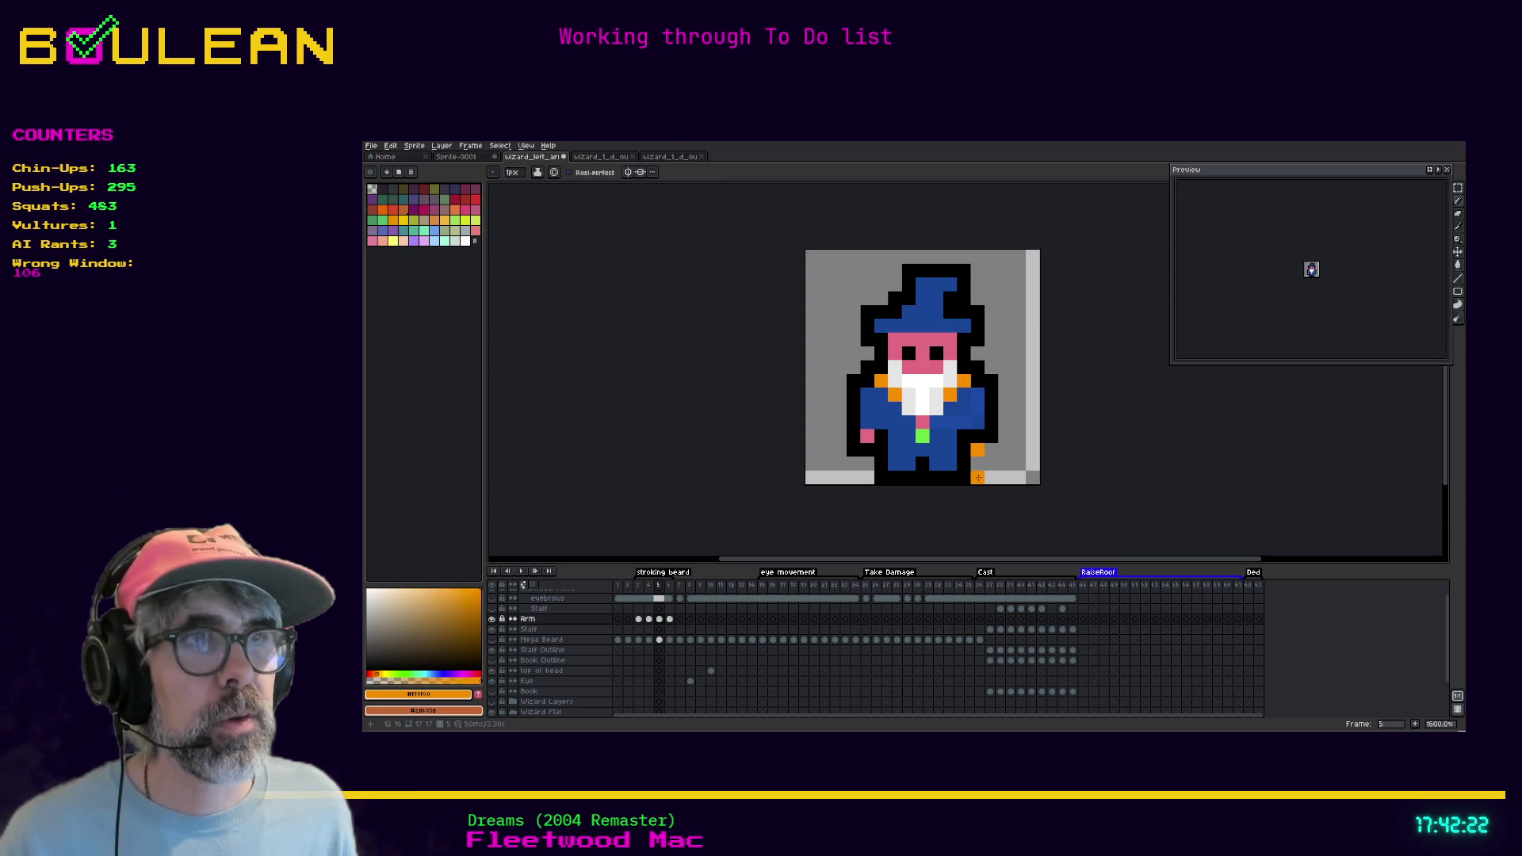
Hide the Flattened layer in the Wizard Flat group to view only the arm
scroll(524, 675, "down", 2)
left_click(523, 672)
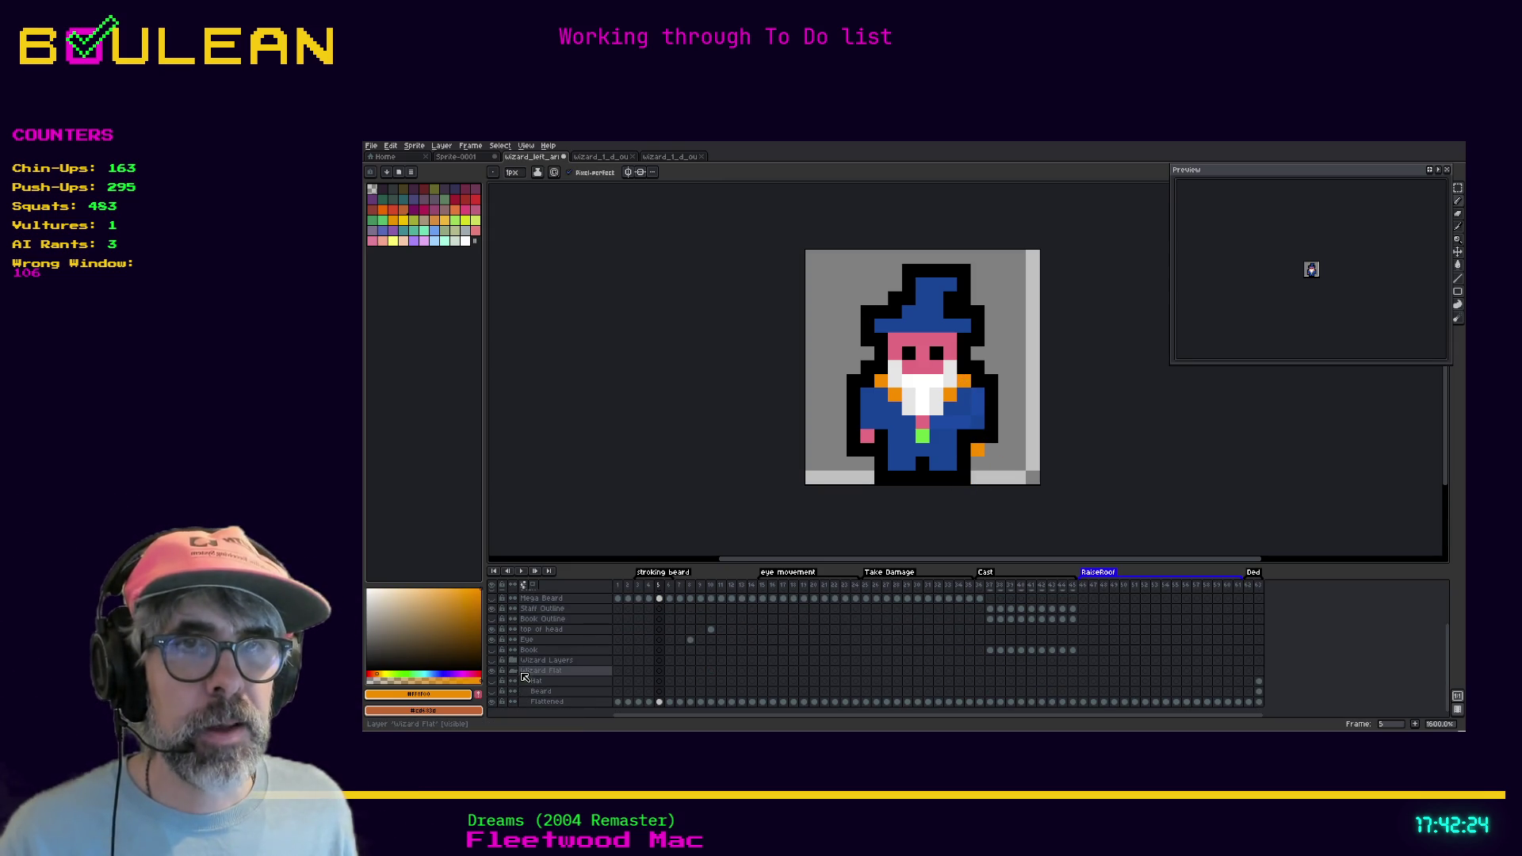
left_click(491, 702)
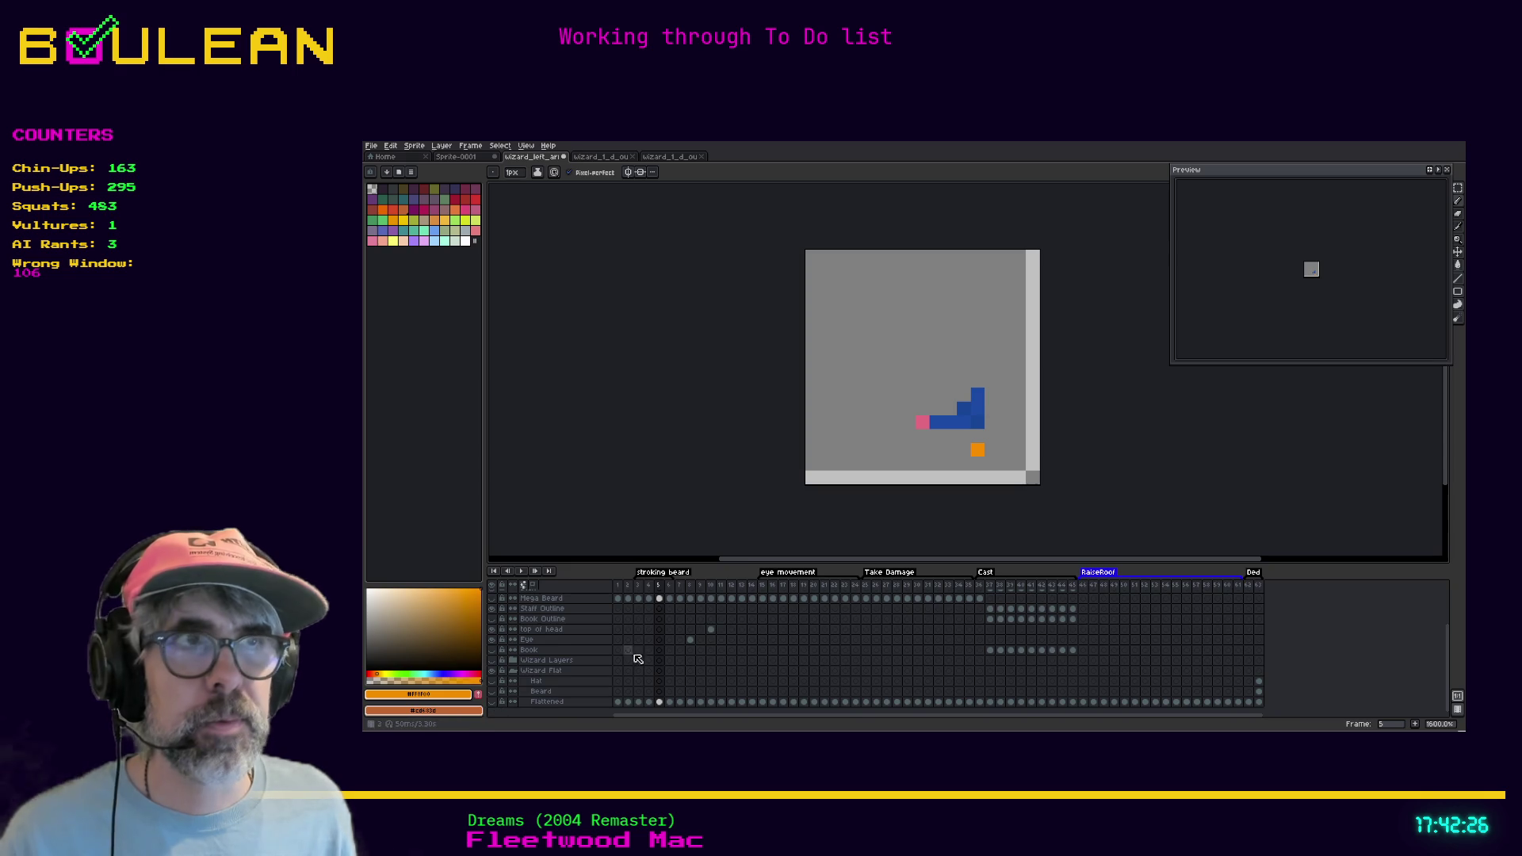
scroll(638, 658, "up", 2)
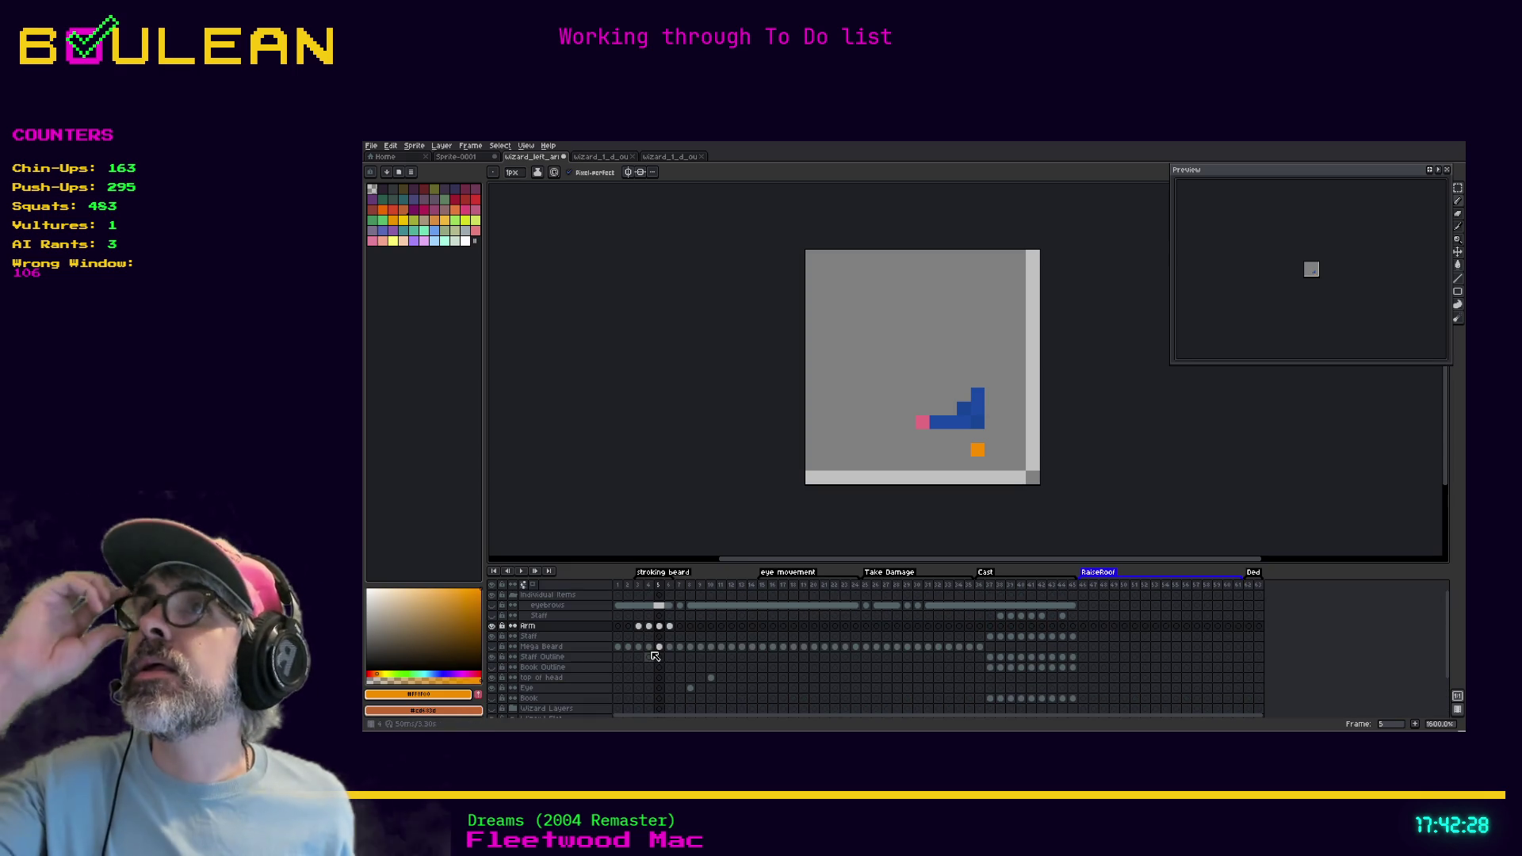
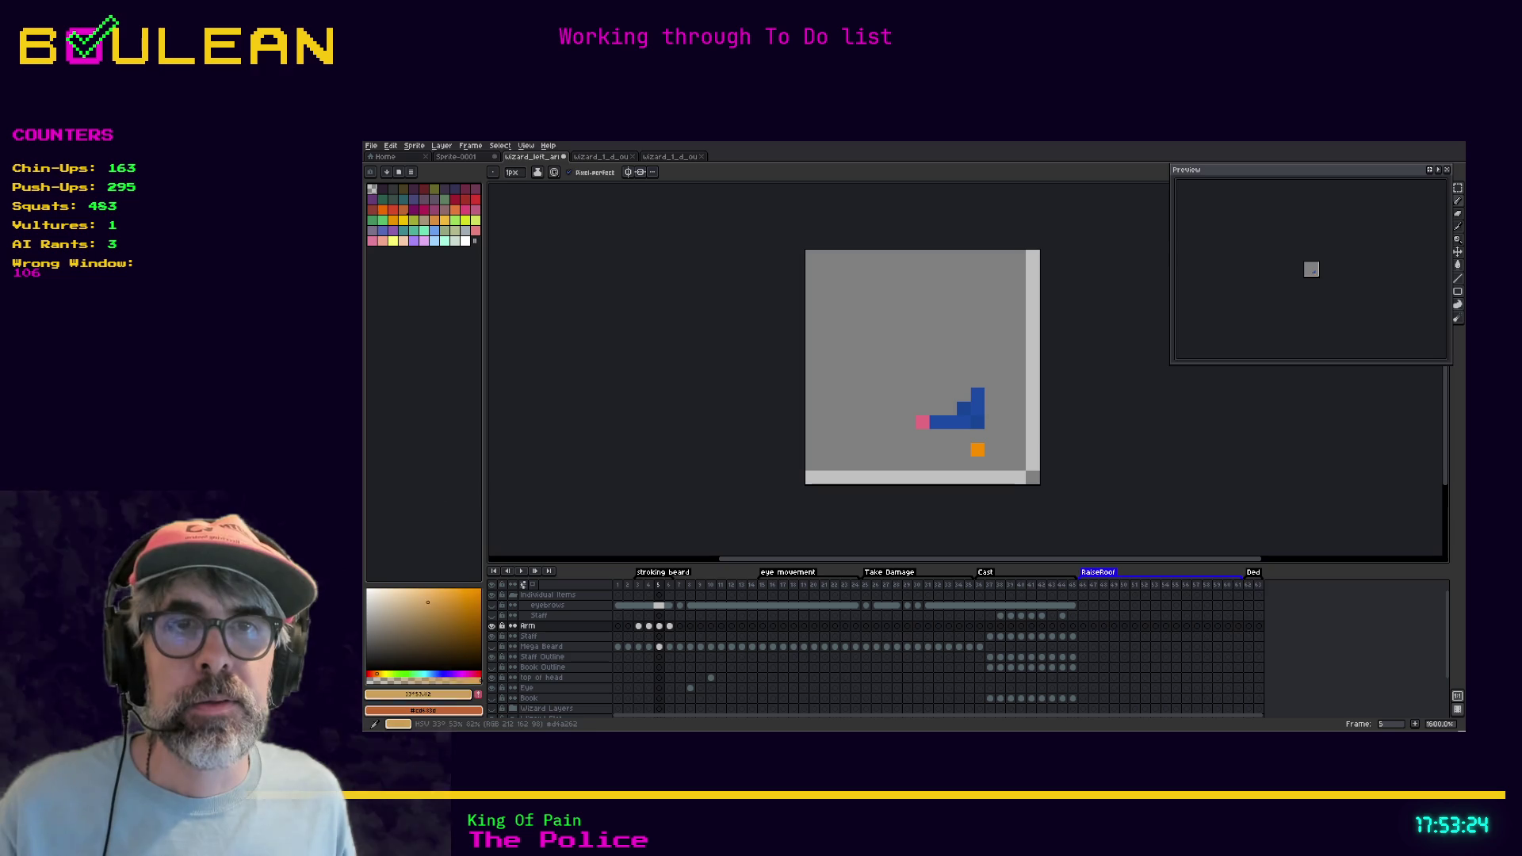
Draw black outline pixels above the arm's black column on frame 5 and show the Mega Beard layer
left_click_drag(463, 681, 369, 681)
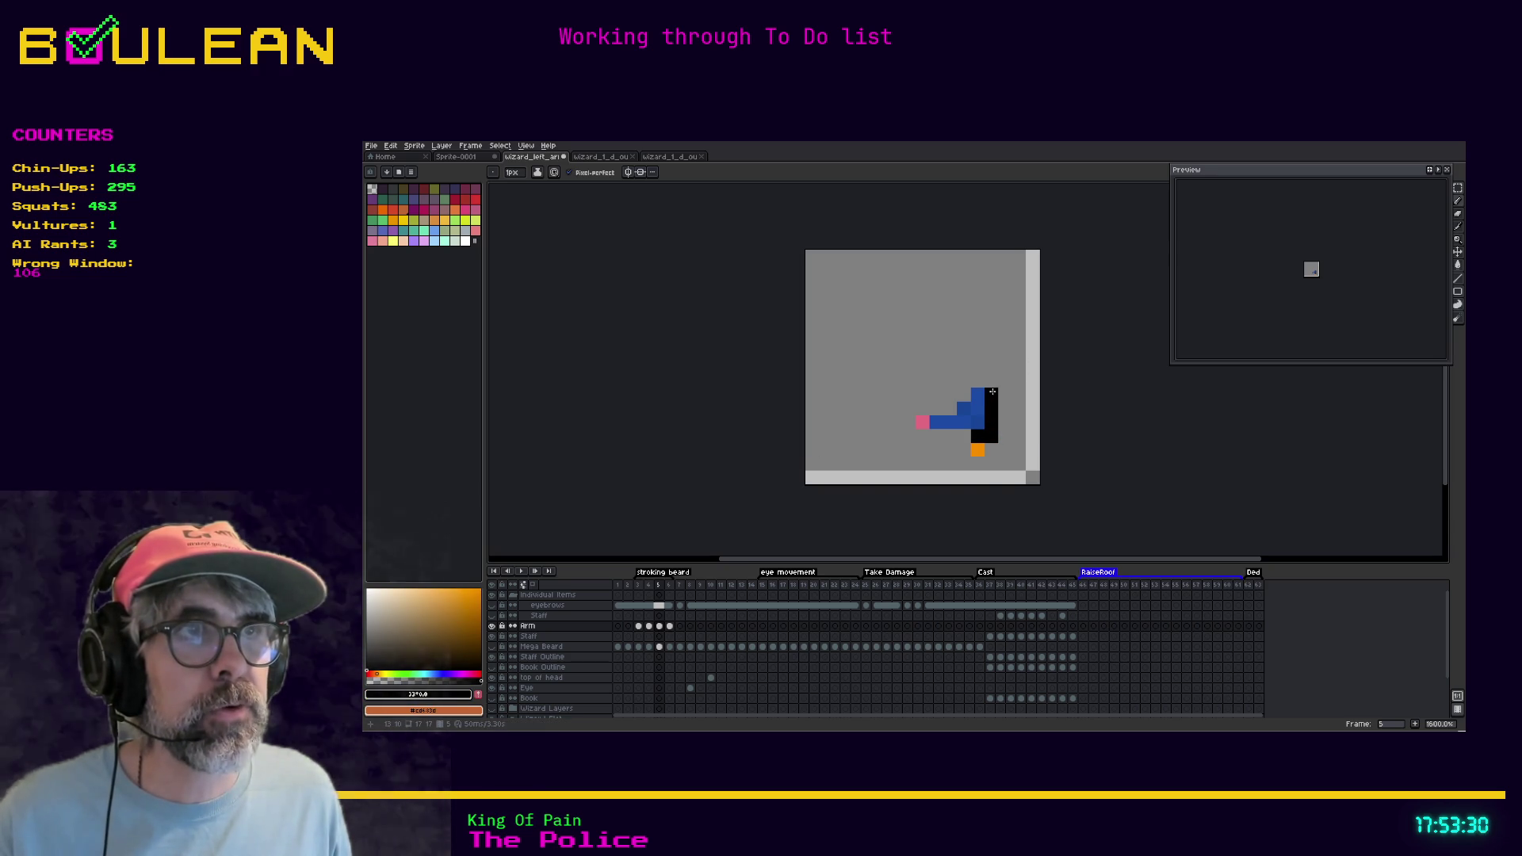
left_click_drag(992, 392, 992, 381)
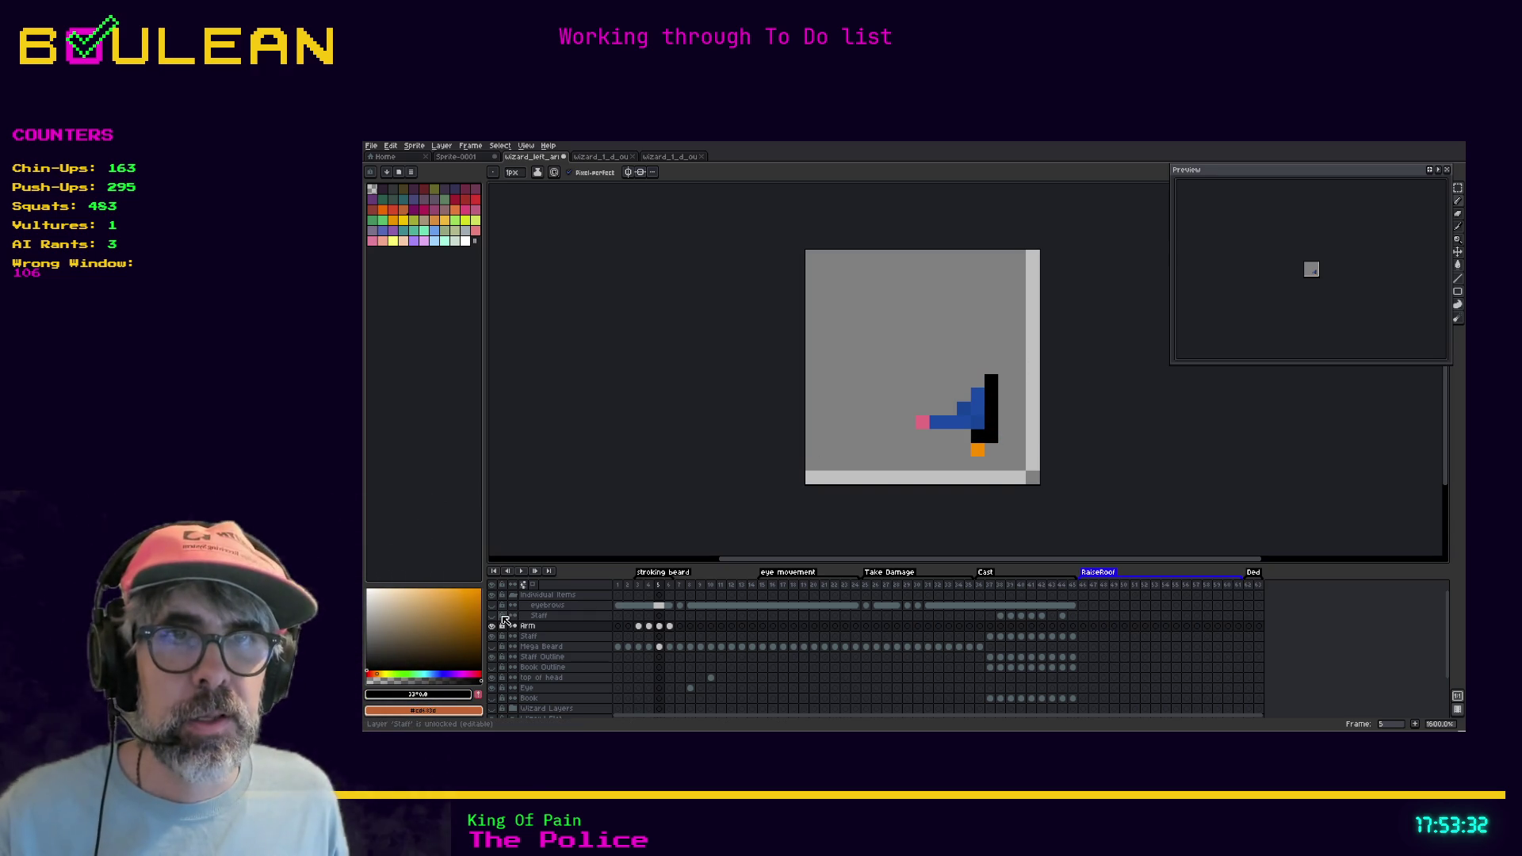
left_click(493, 648)
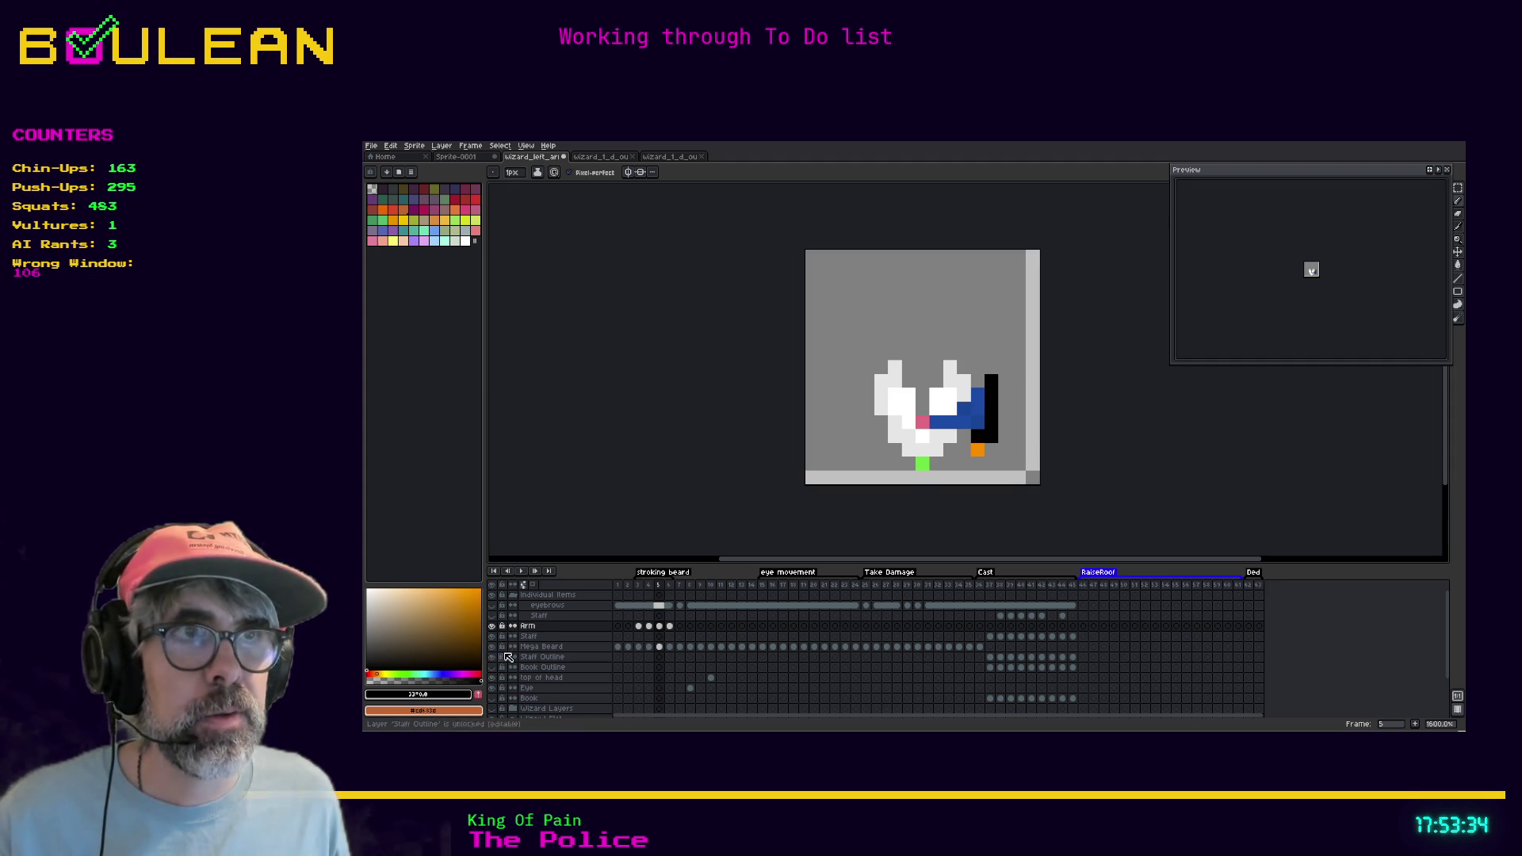
scroll(507, 666, "down", 2)
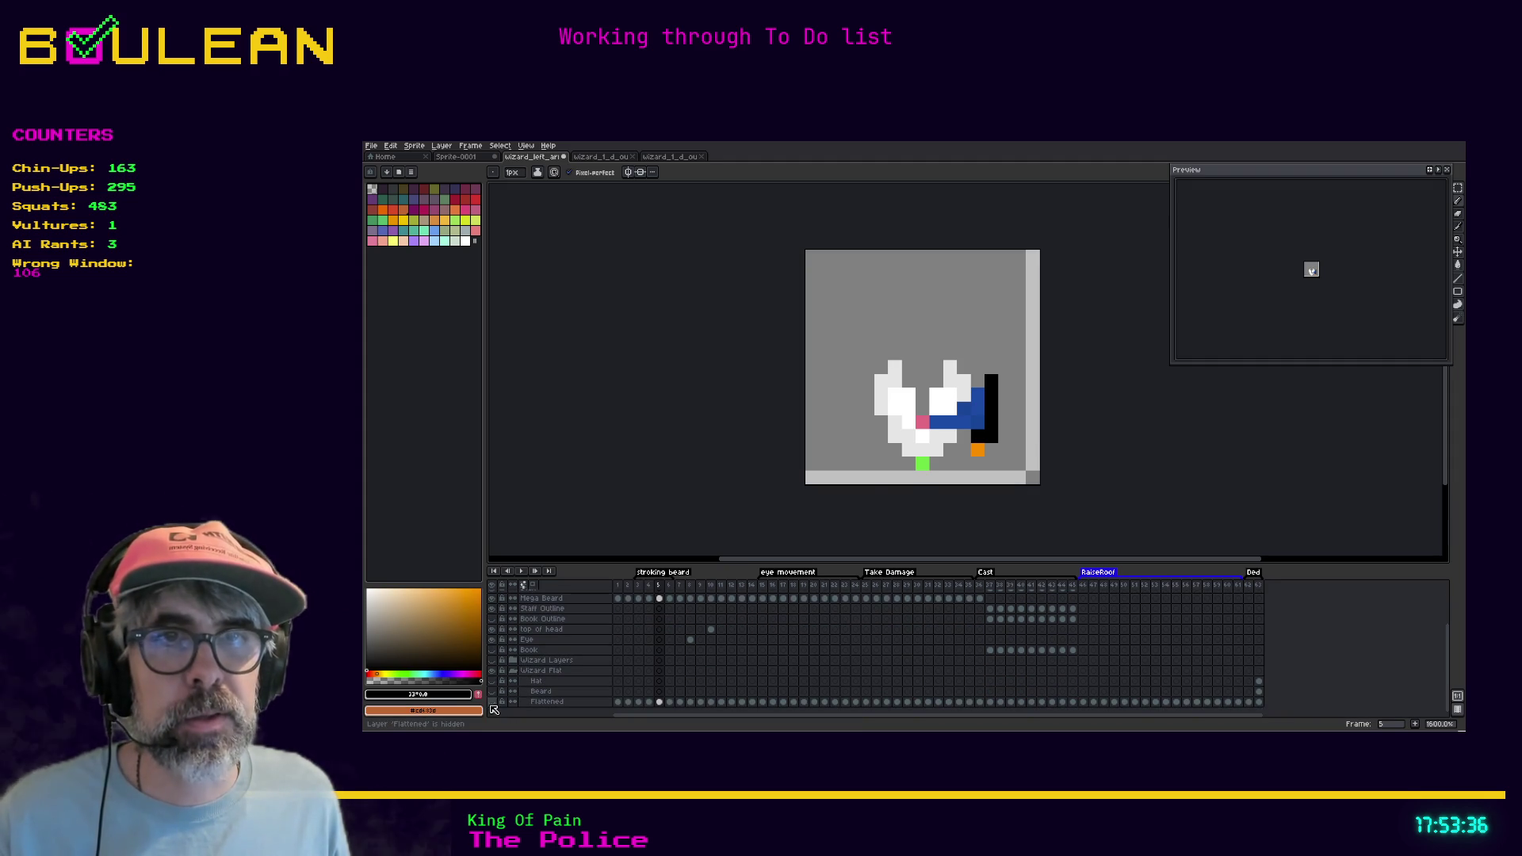
Reveal the full wizard, play and stop the arm animation, then hide the Flattened layer
left_click(492, 659)
scroll(588, 639, "up", 2)
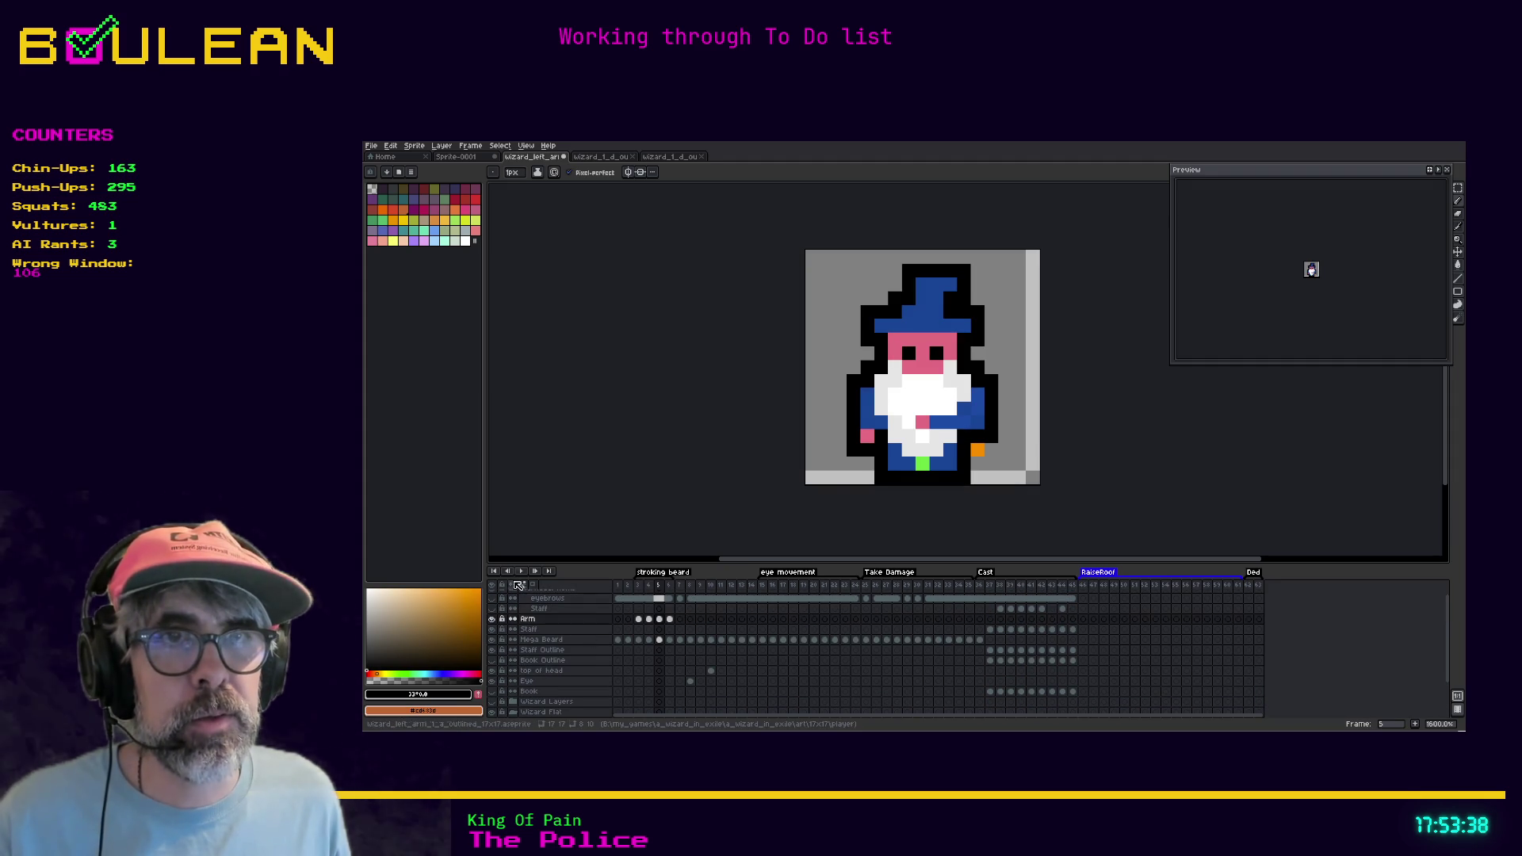
left_click(521, 574)
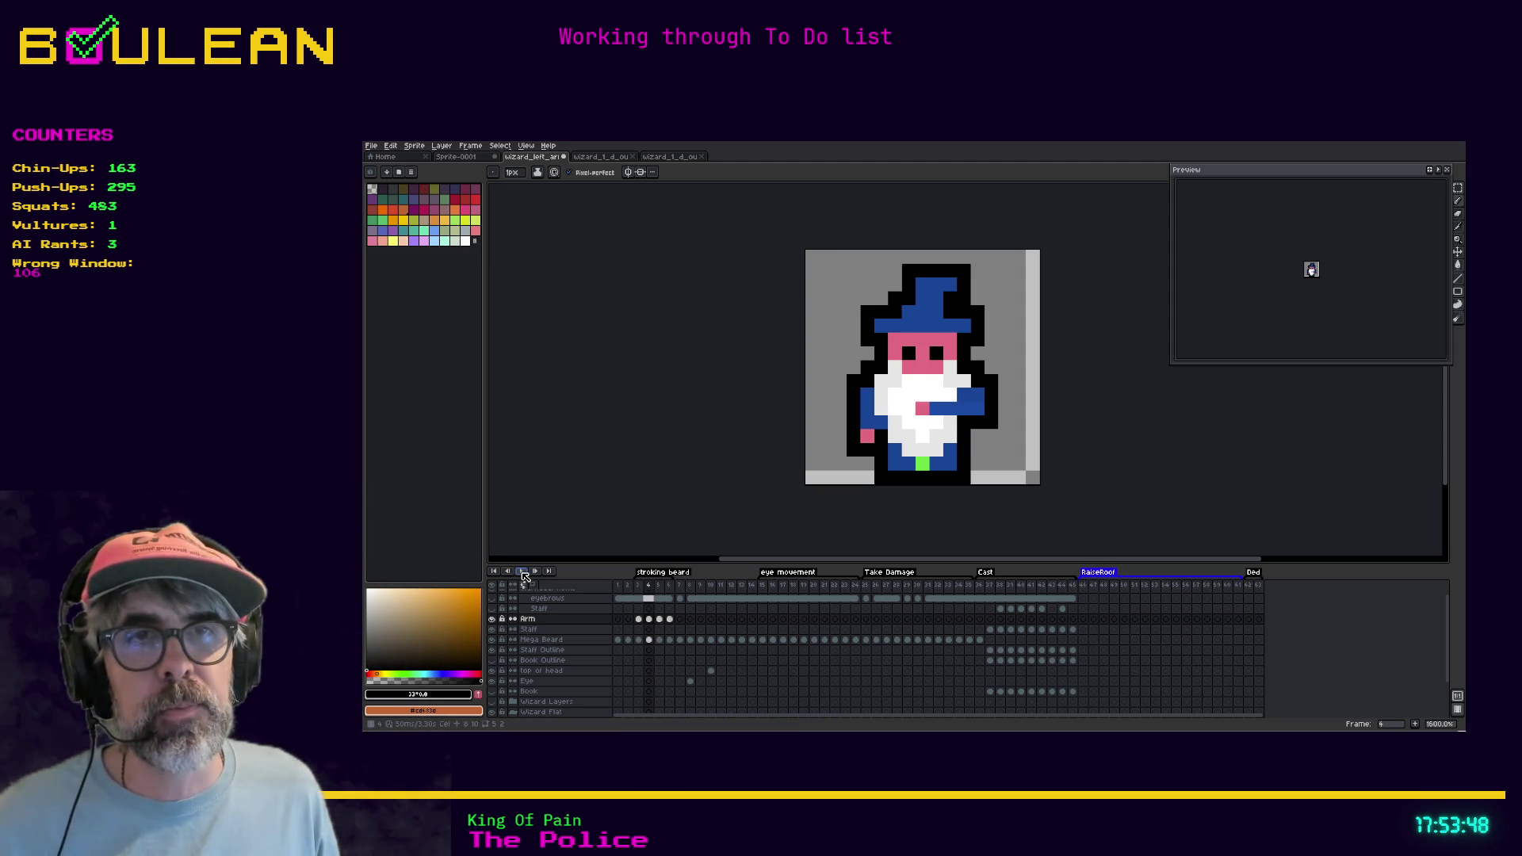
left_click(522, 573)
scroll(547, 646, "down", 2)
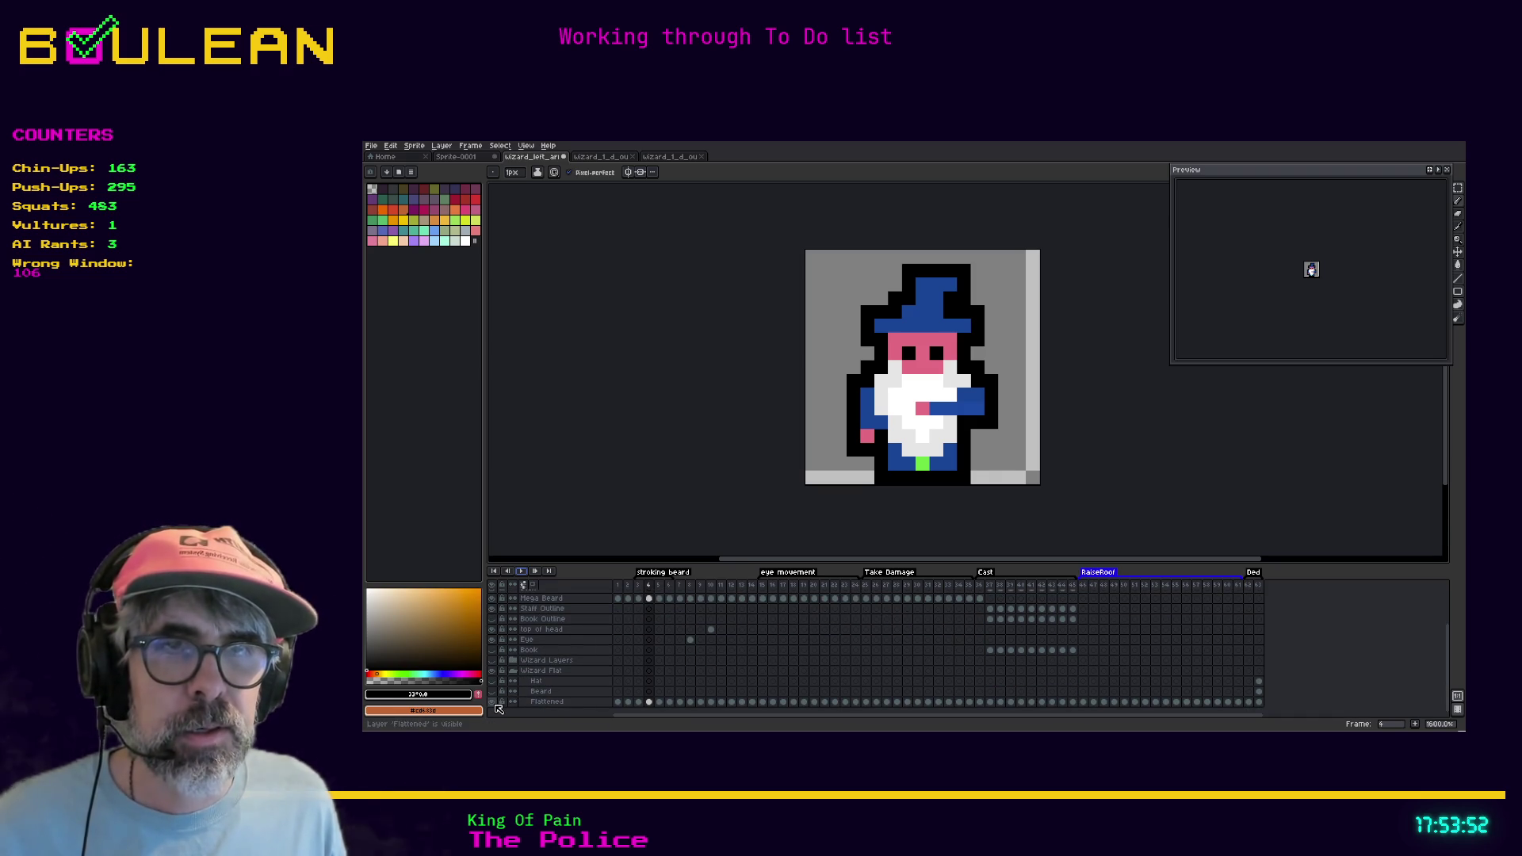
left_click(492, 702)
scroll(597, 664, "up", 3)
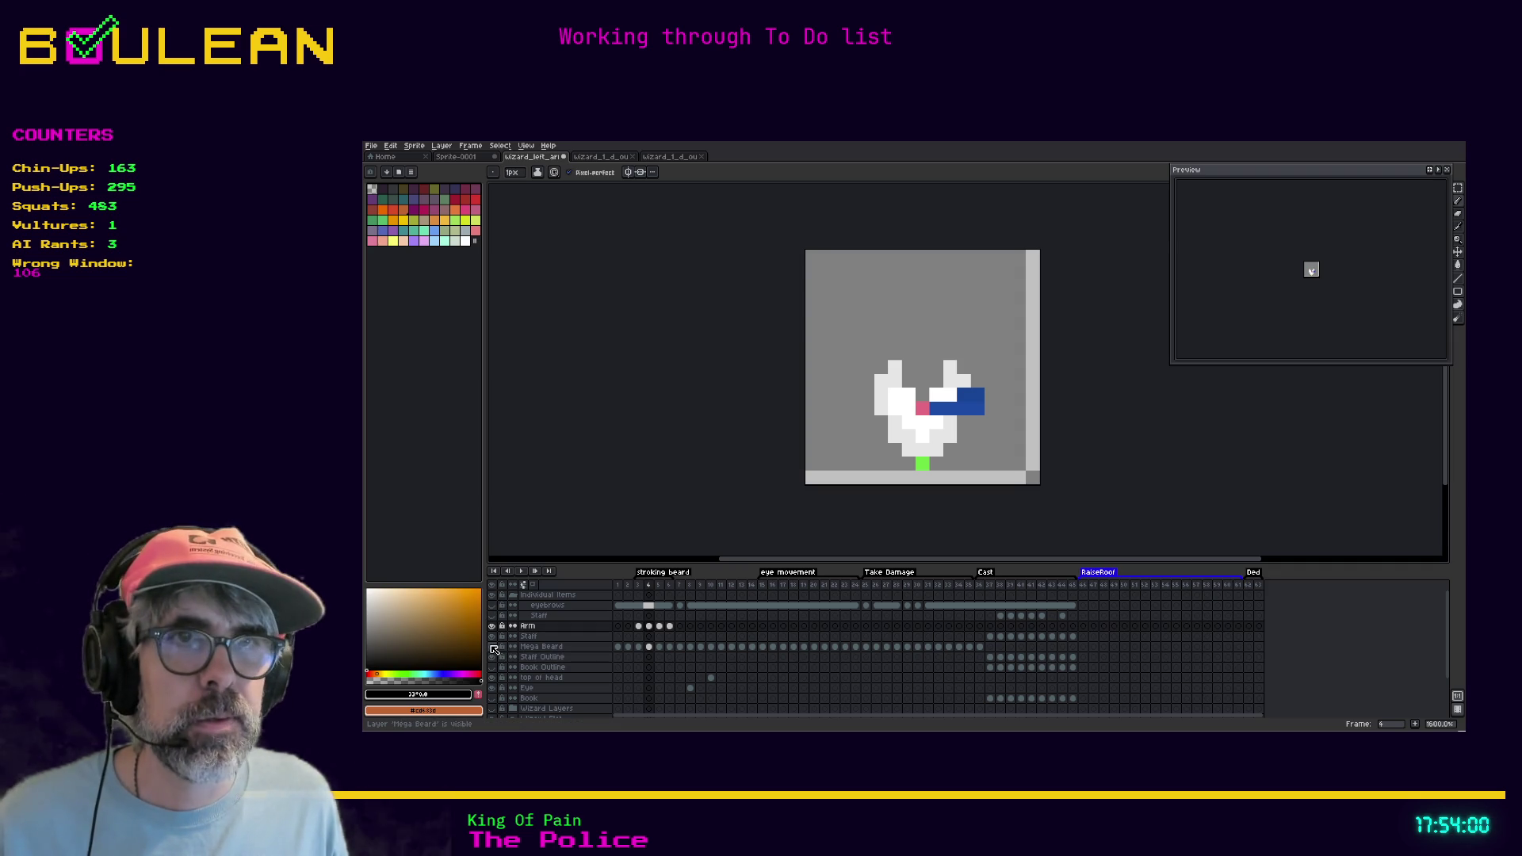
Hide the Mega Beard layer and sample black from the arm on frame 5
left_click(492, 647)
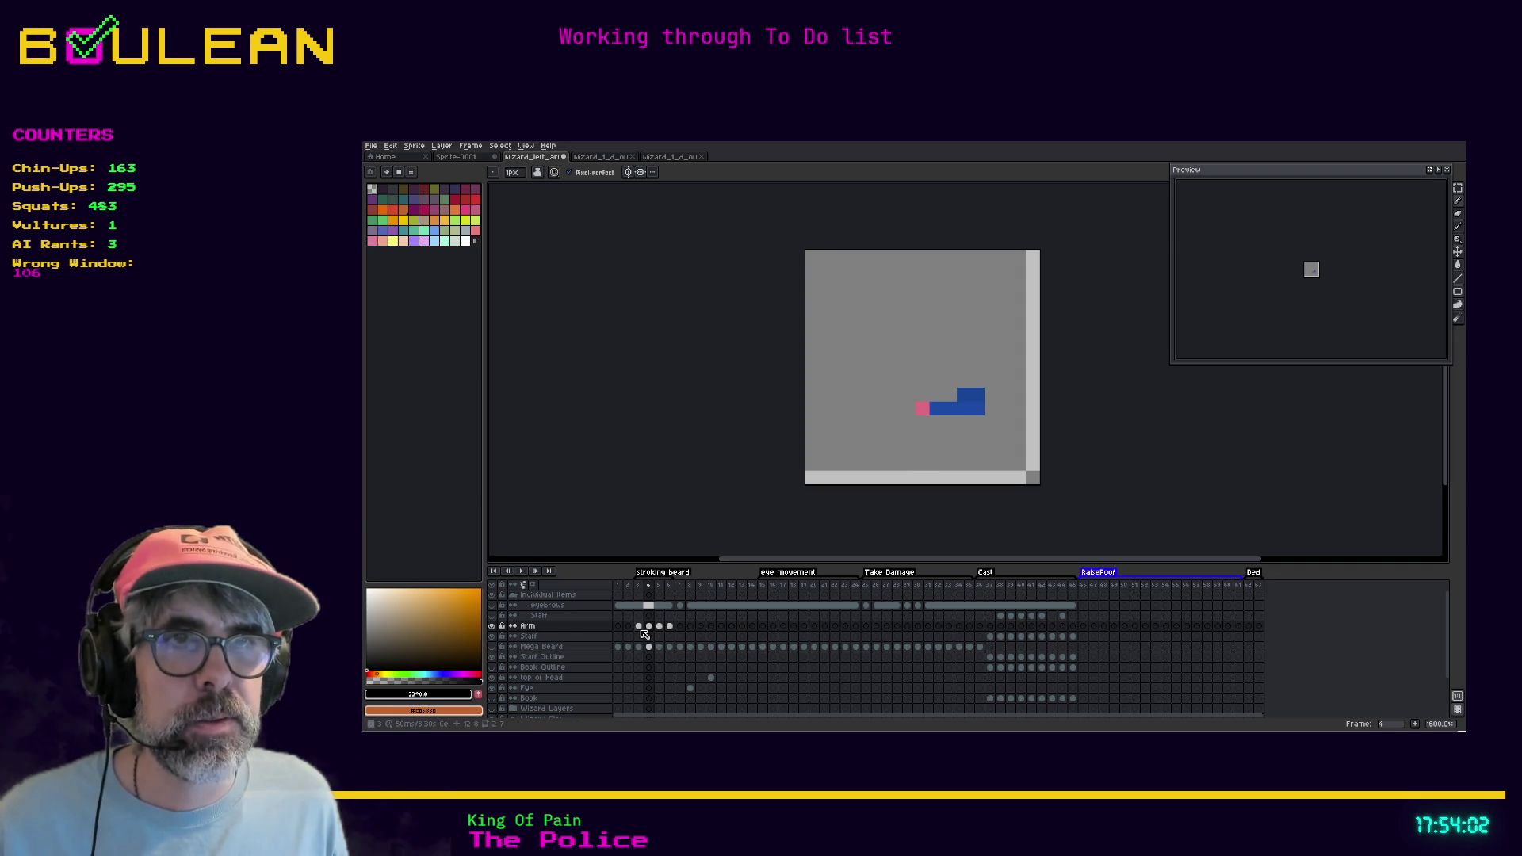
left_click(640, 628)
left_click(650, 626)
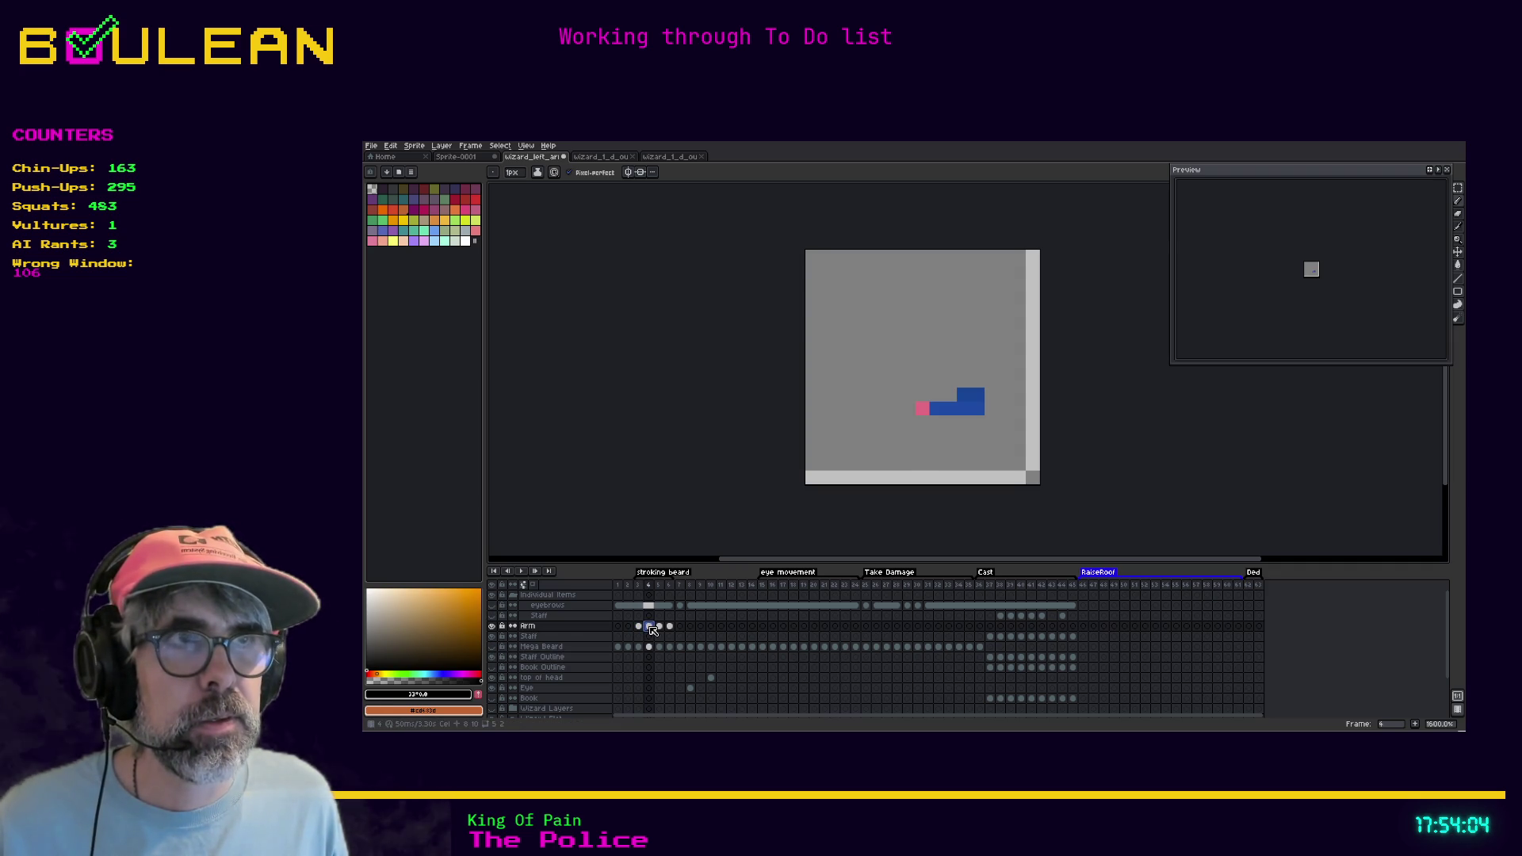
left_click(660, 627)
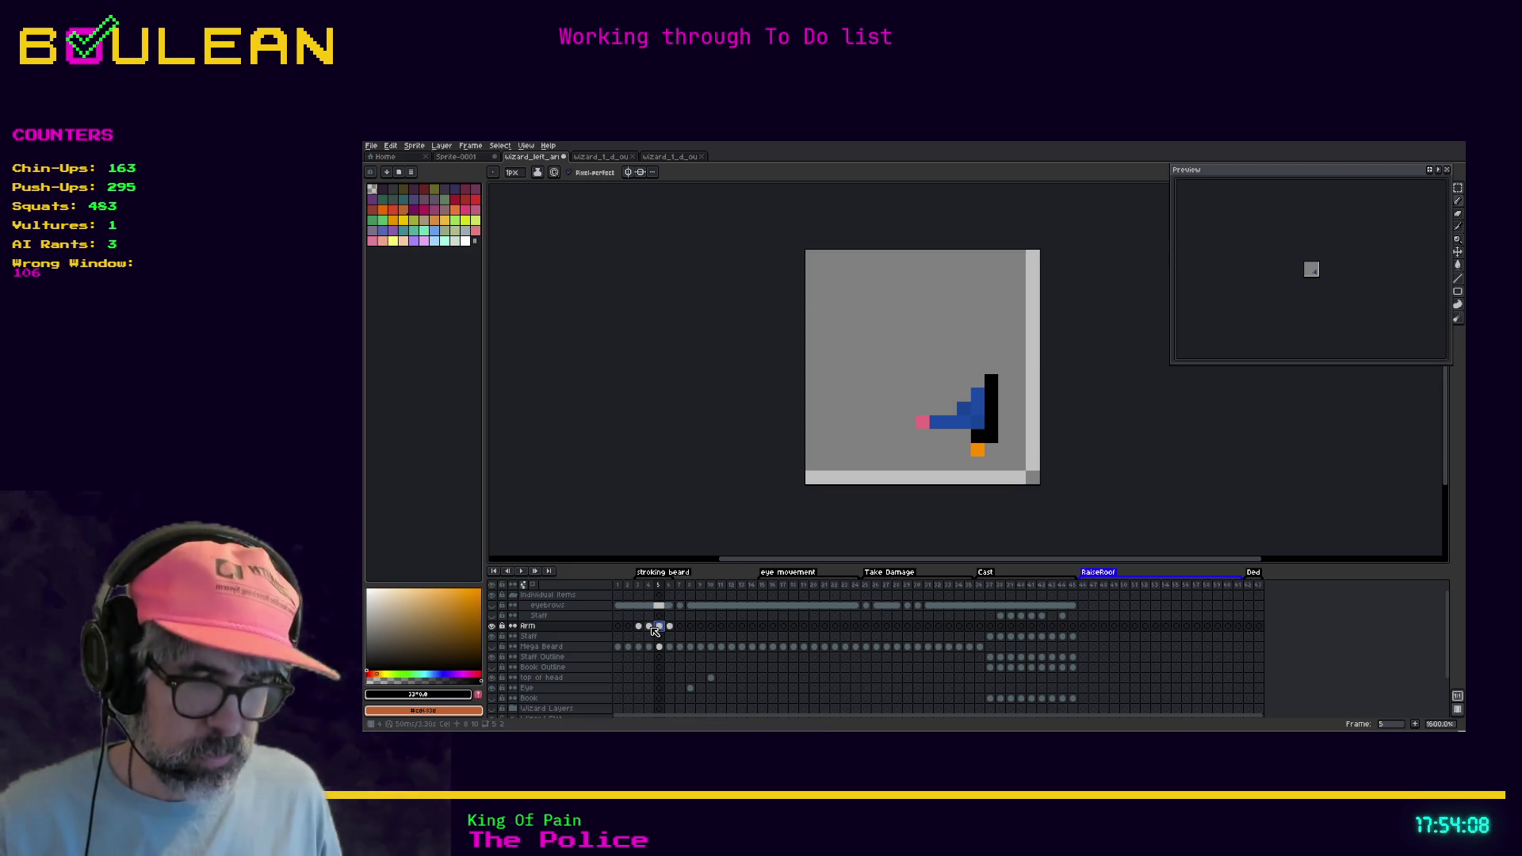
key("i")
left_click(991, 424)
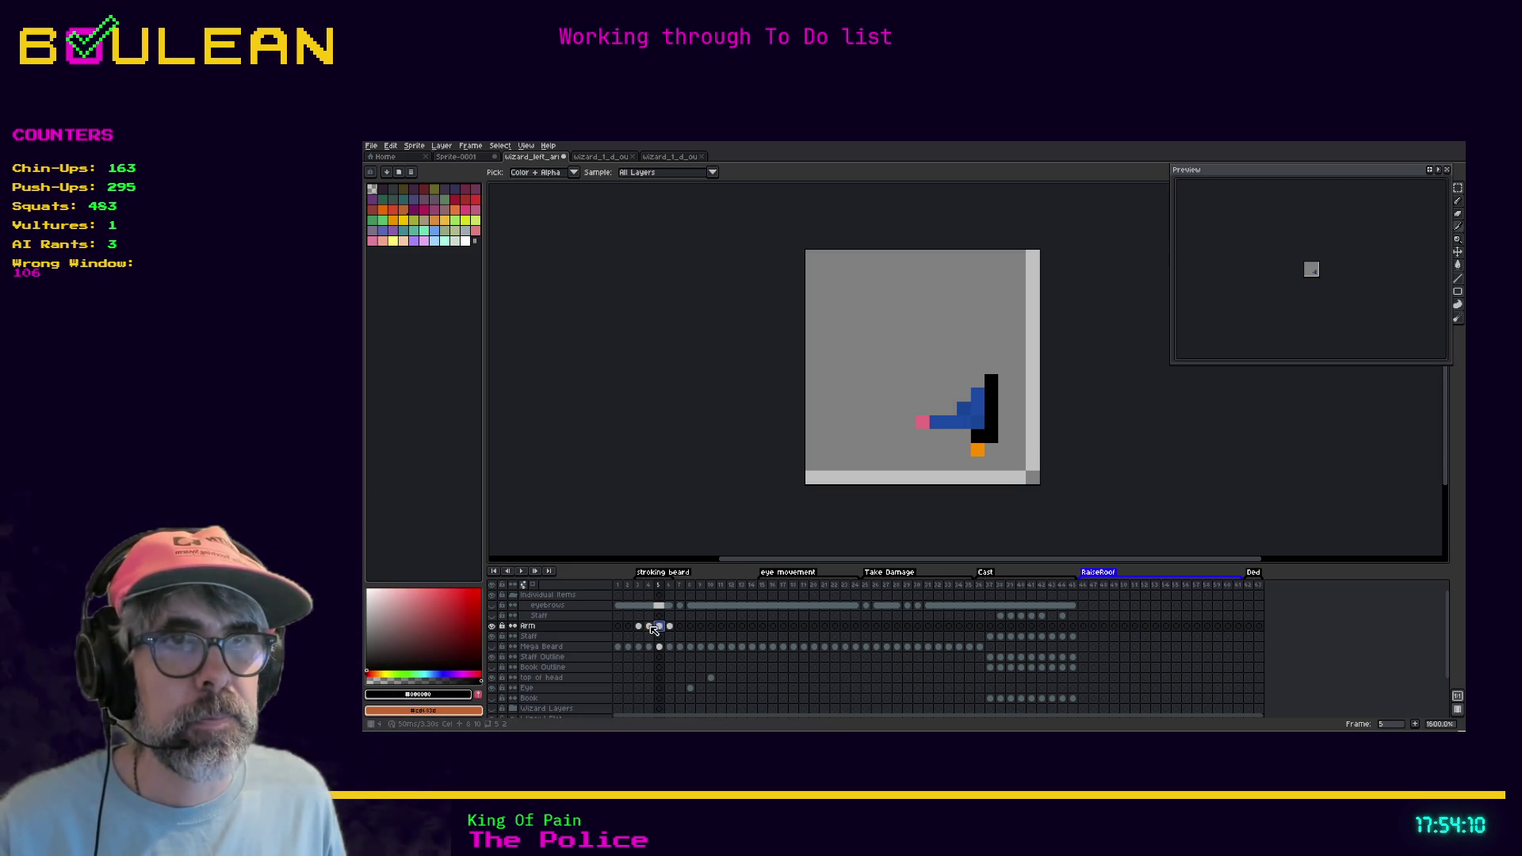
Draw the matching black outline column beside the frame 4 arm, compare with frame 5, and save wizard_left_arm
left_click(650, 626)
key("b")
left_click(977, 422)
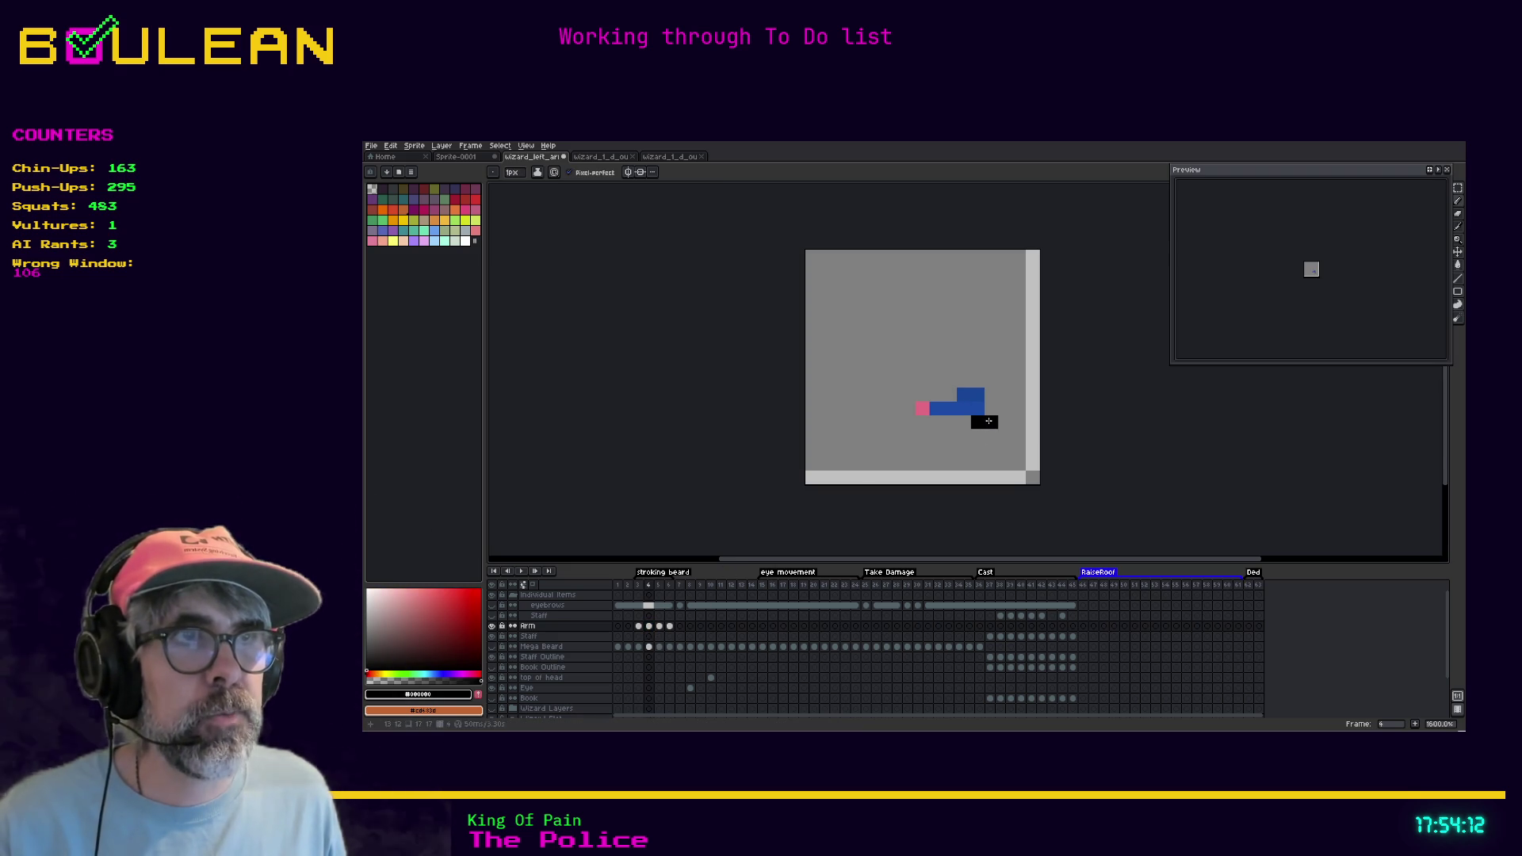
left_click_drag(990, 410, 992, 394)
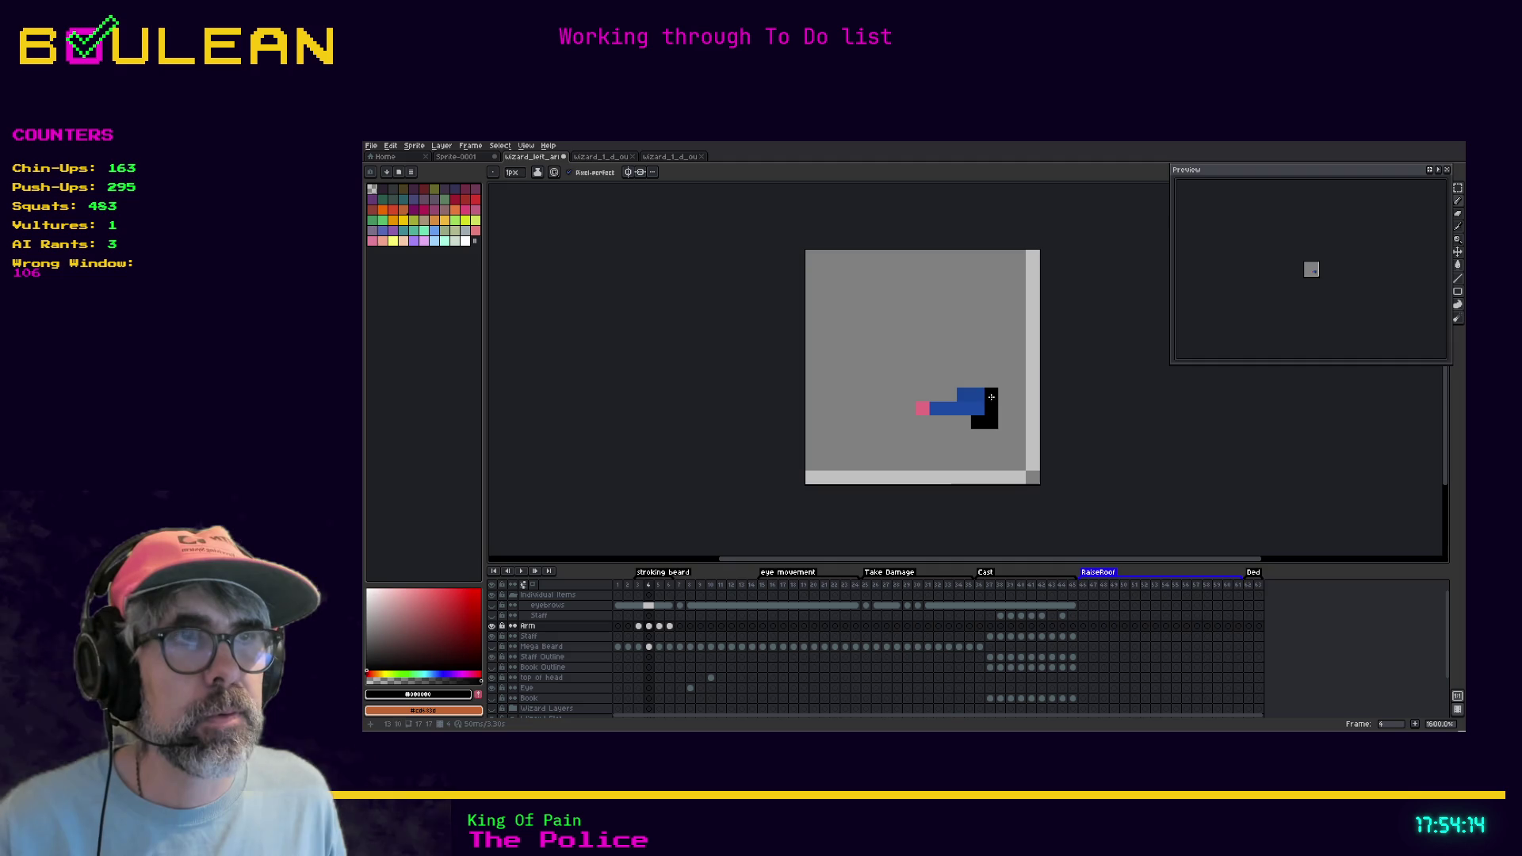
left_click(661, 627)
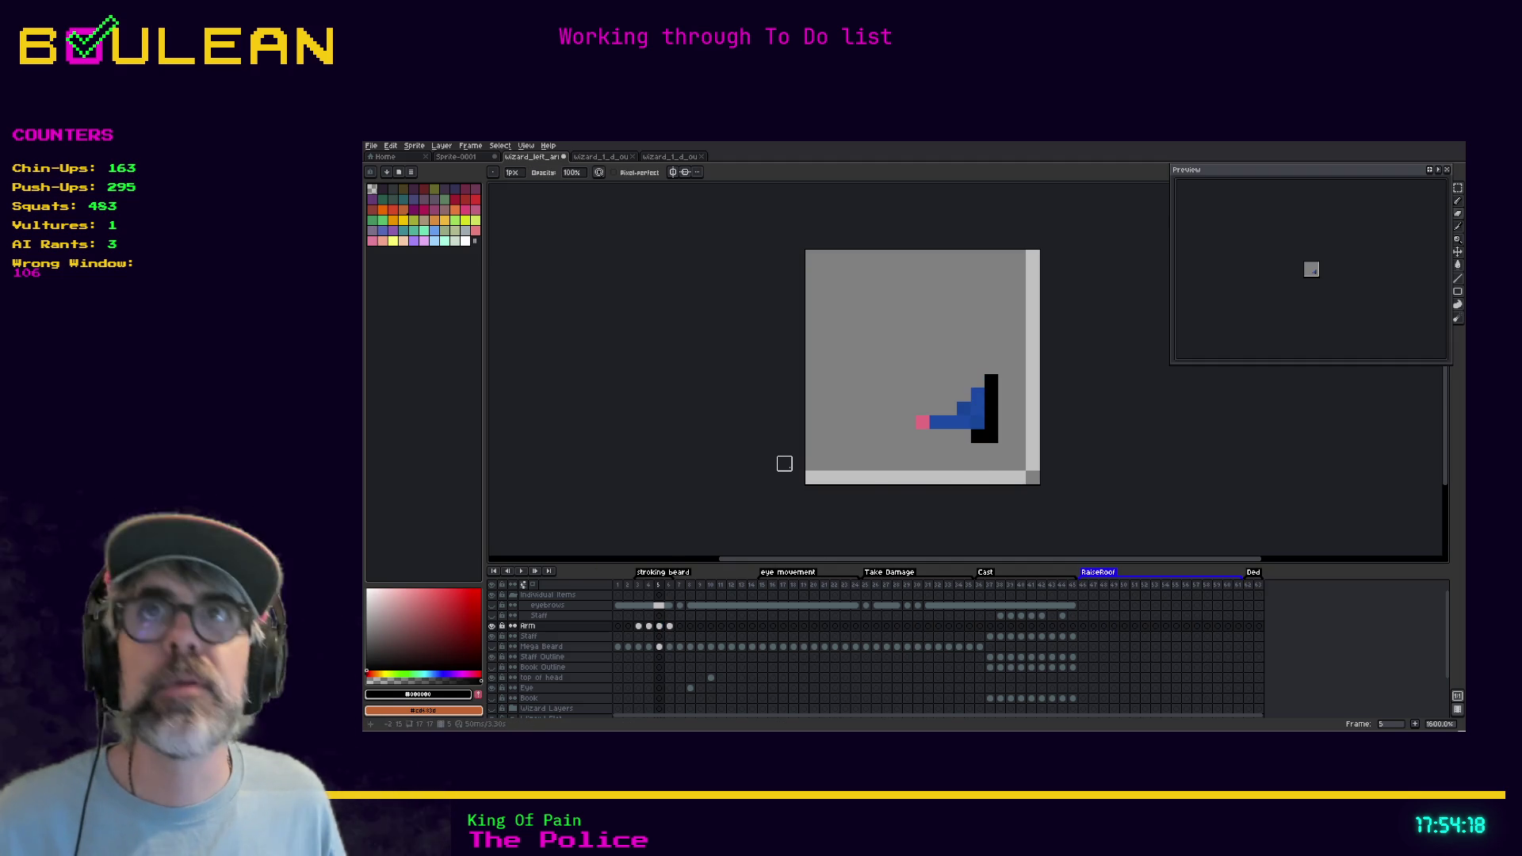
key("ctrl+s")
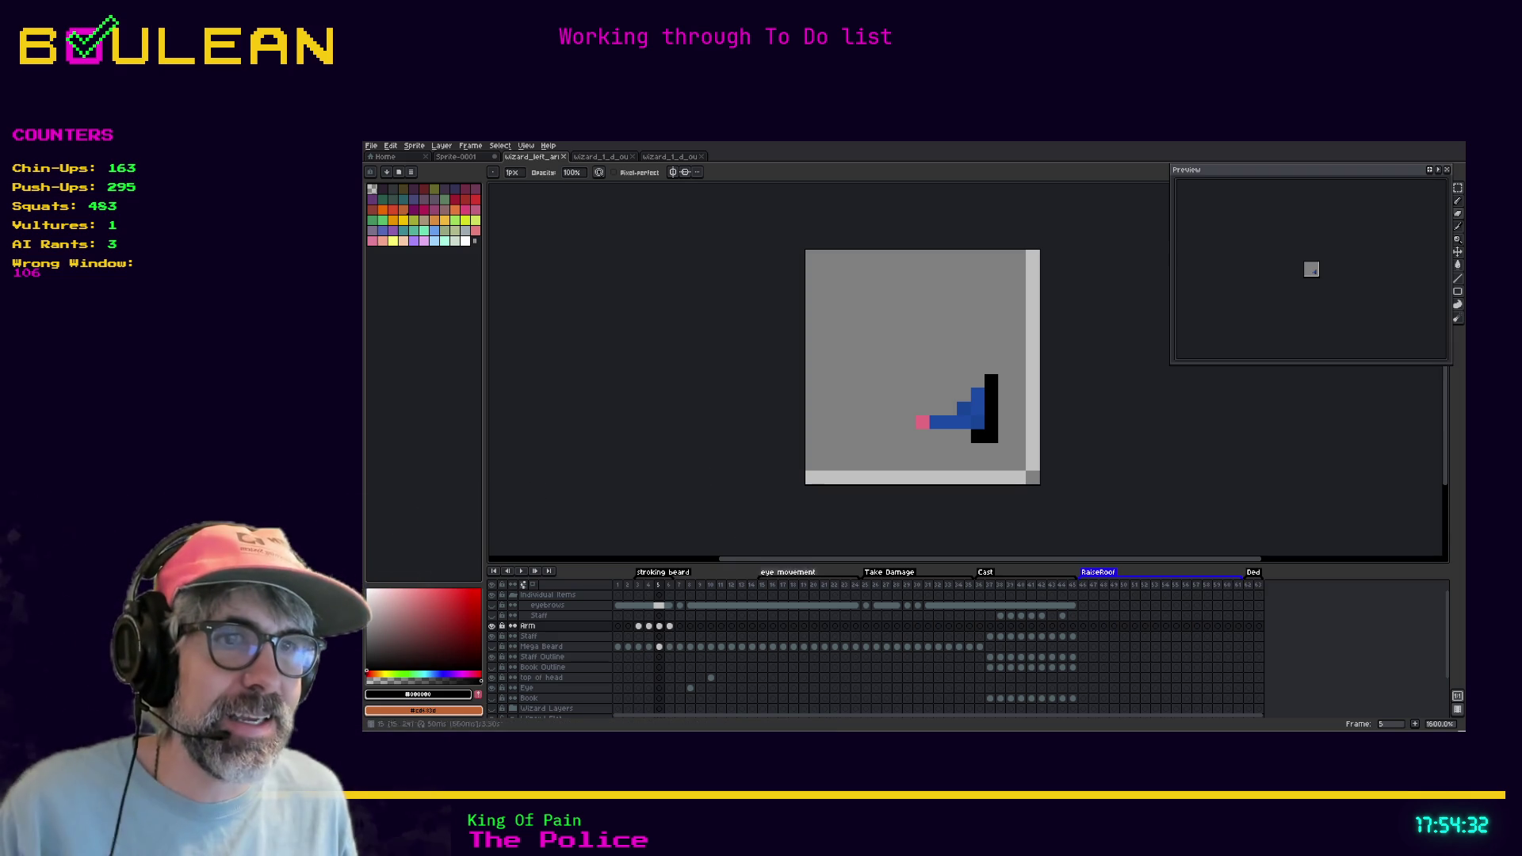
key("alt+Tab")
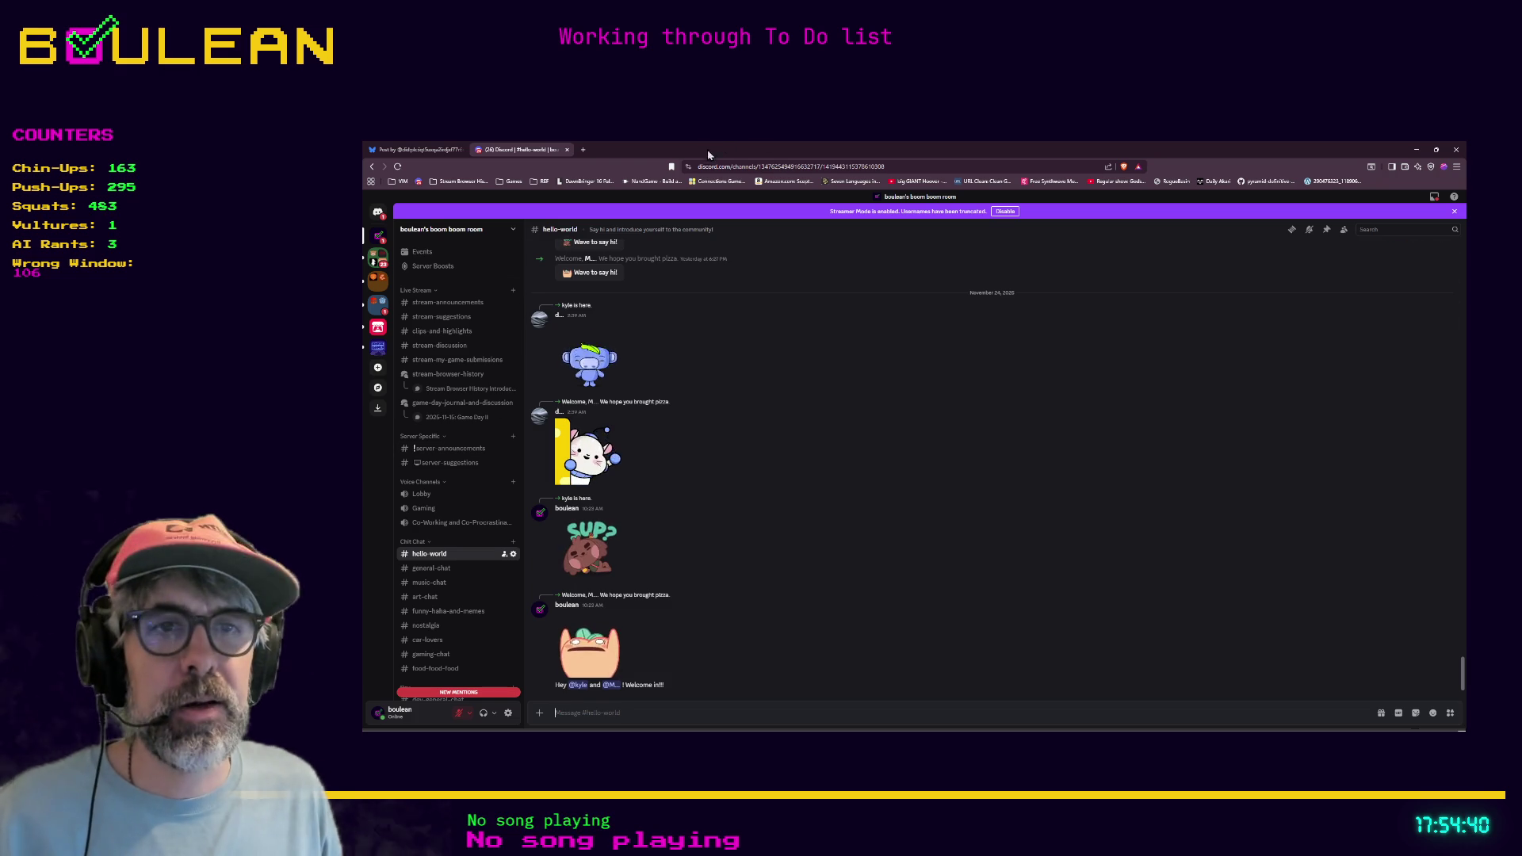
Load the pasted YouTube Shorts link in a new tab and pause the Short
scroll(753, 370, "up", 1)
scroll(754, 370, "down", 1)
left_click(583, 149)
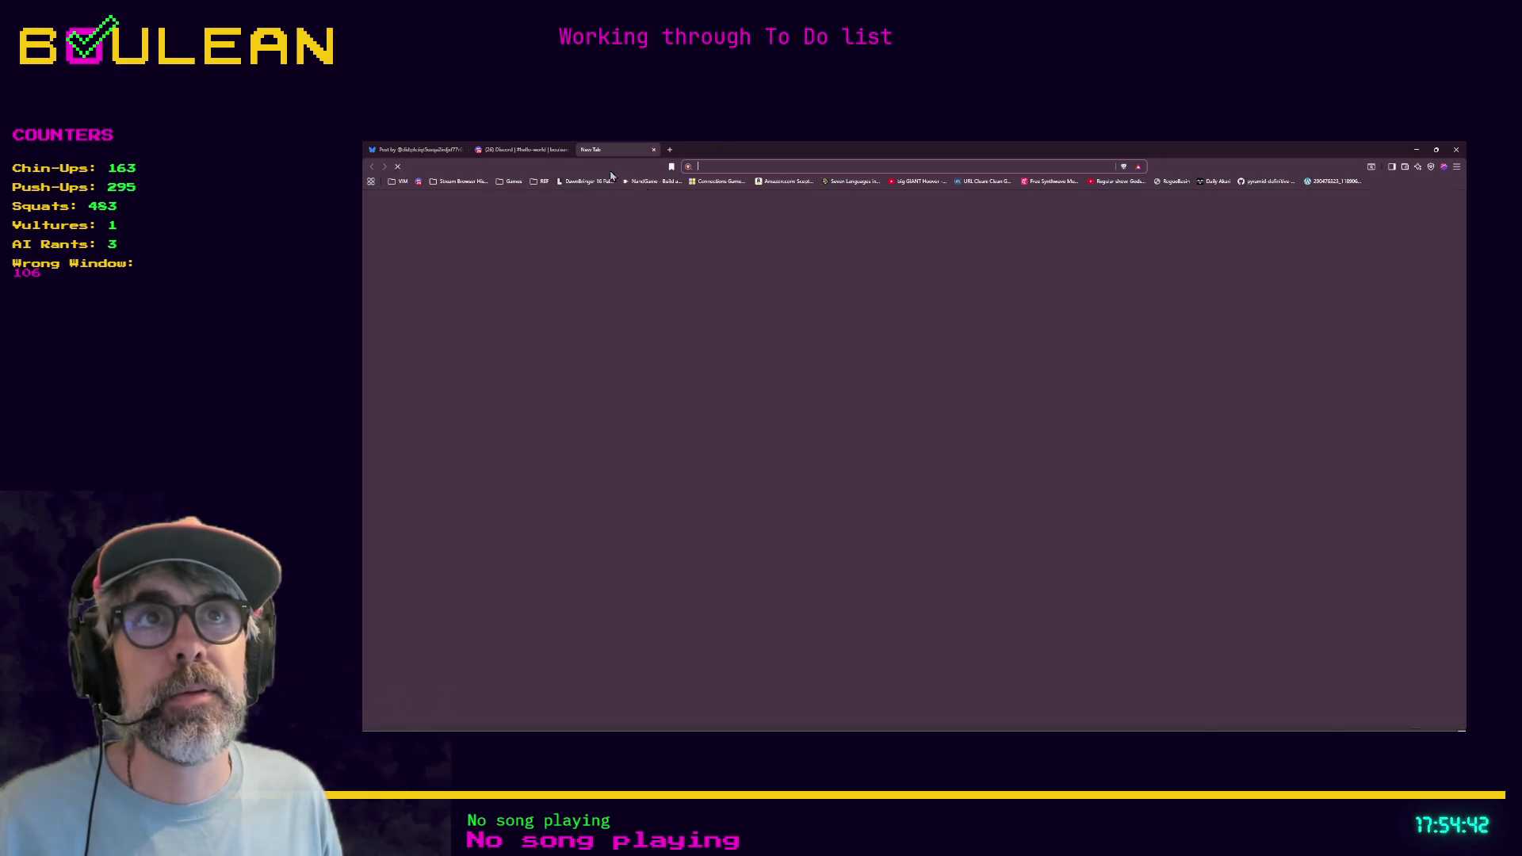
key("ctrl+v")
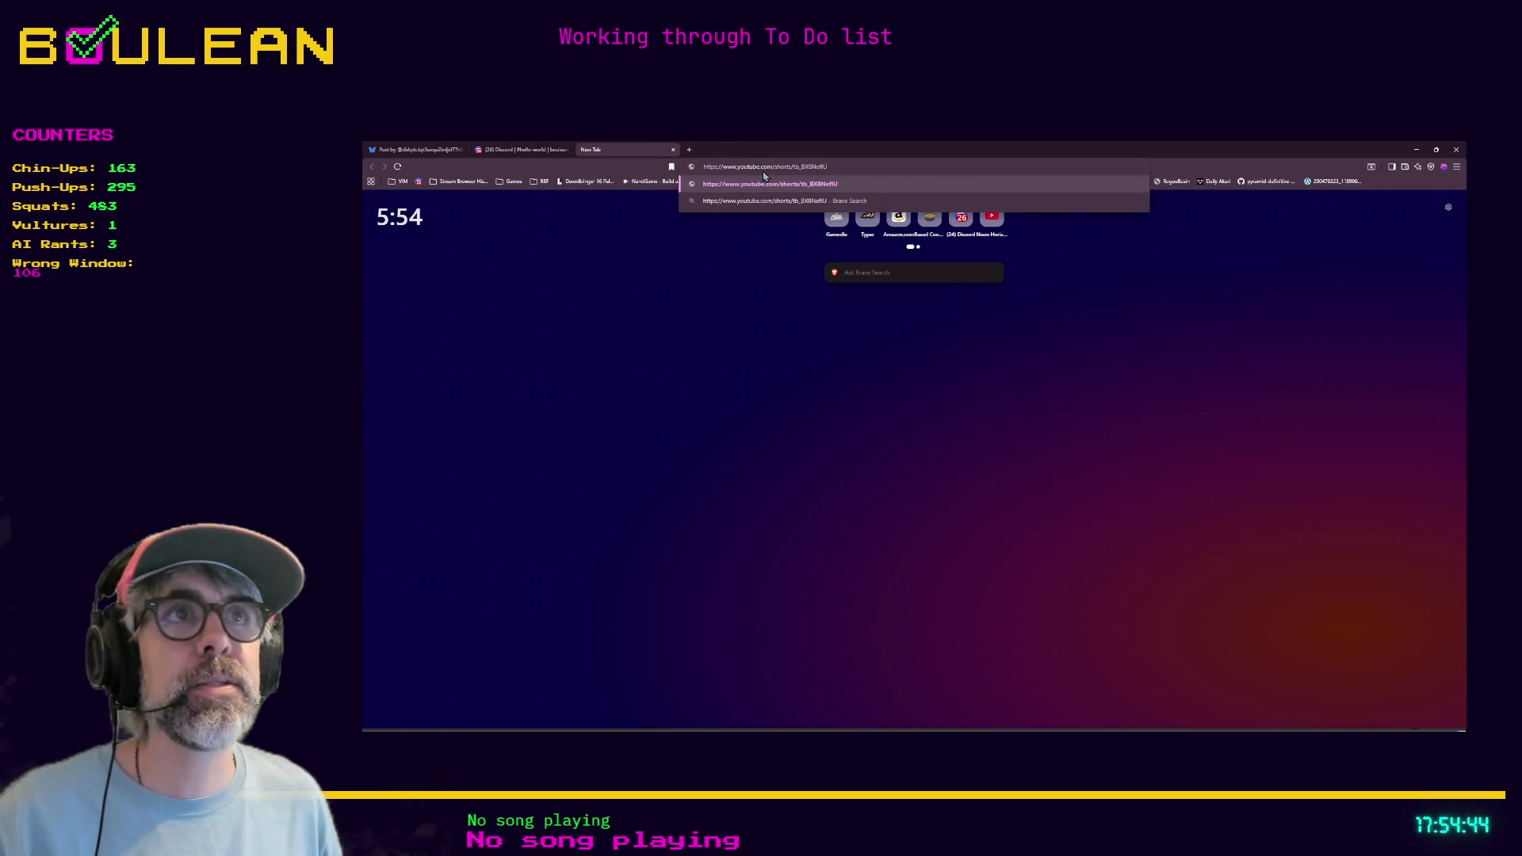
key("Return")
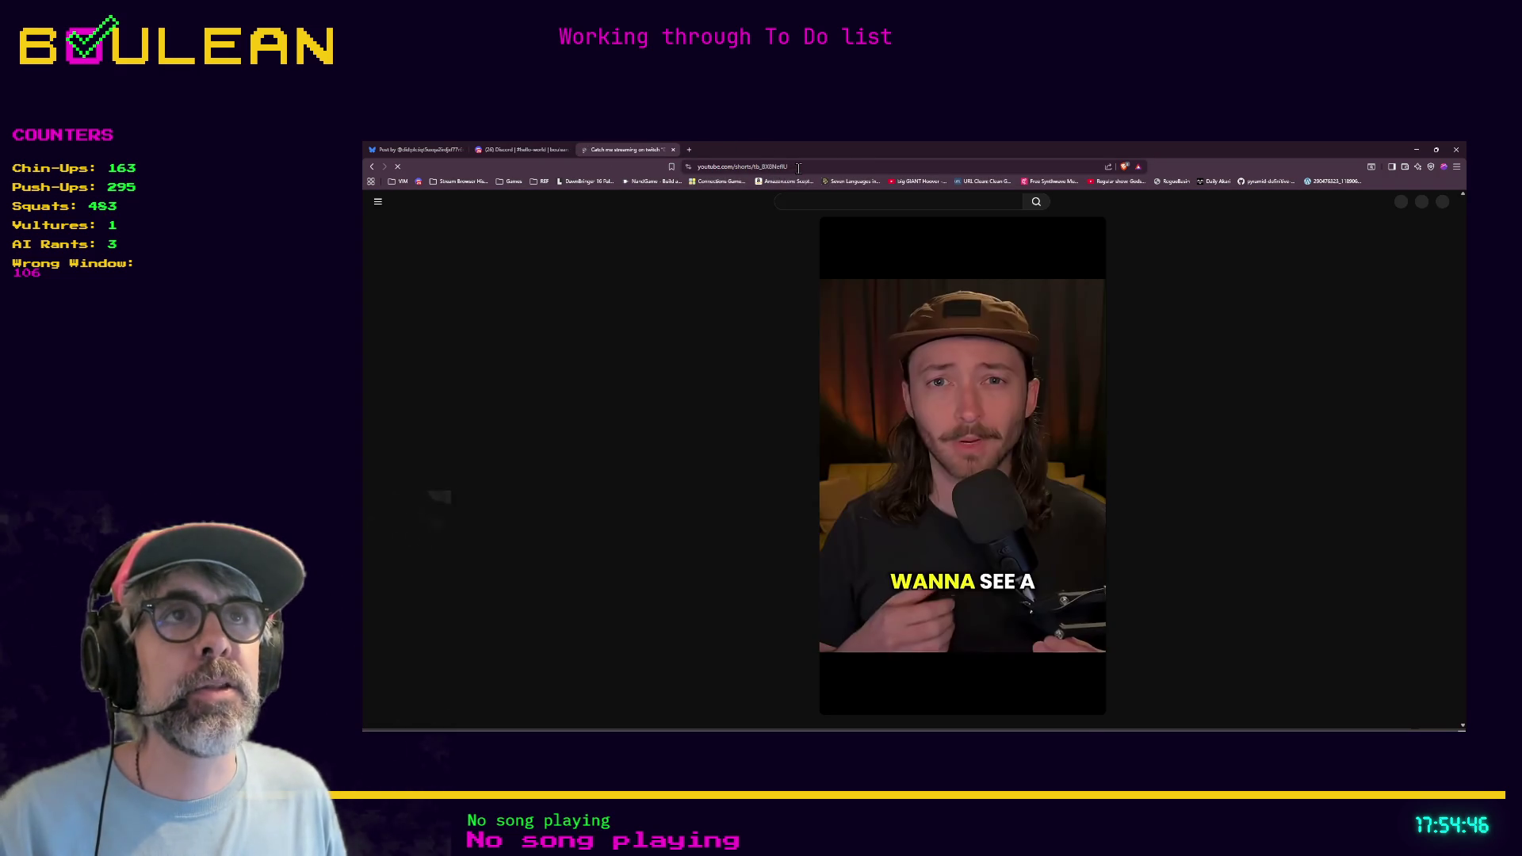
left_click(836, 472)
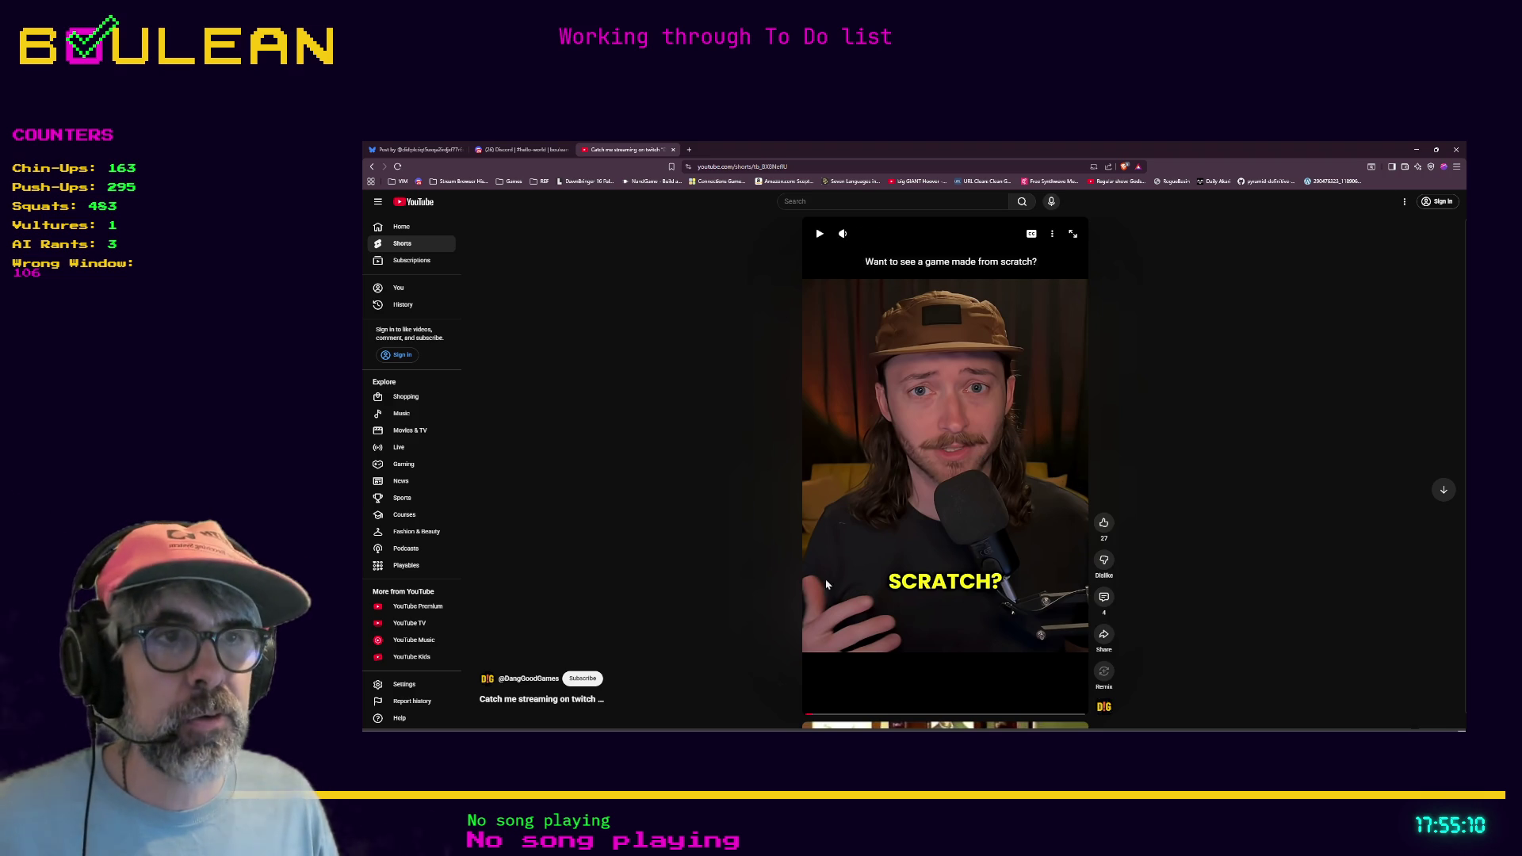
Replay the Short from the beginning, then pause it and select its web address
left_click(839, 623)
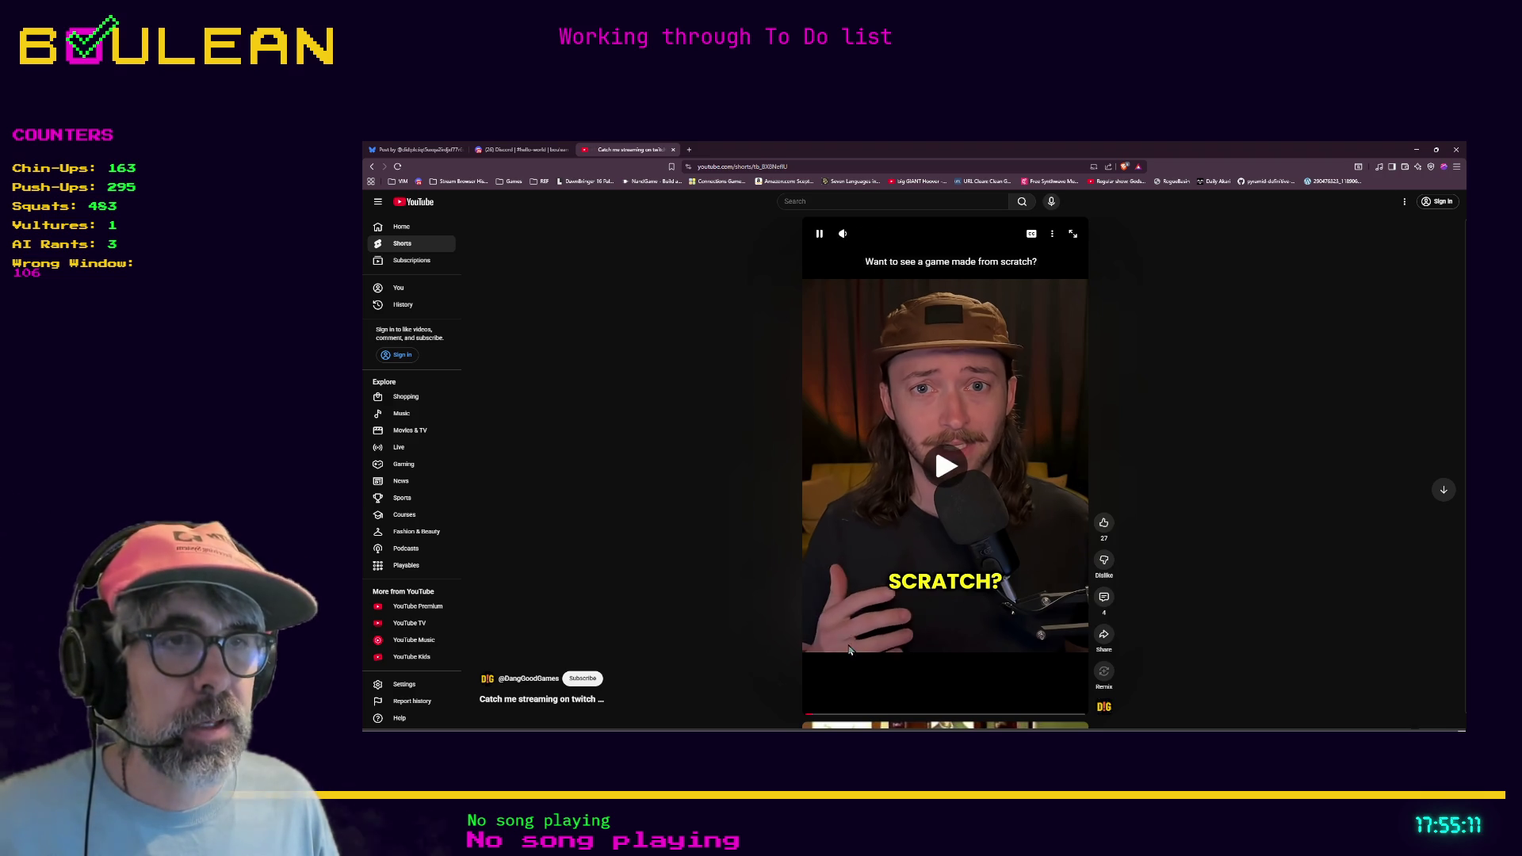
left_click(807, 716)
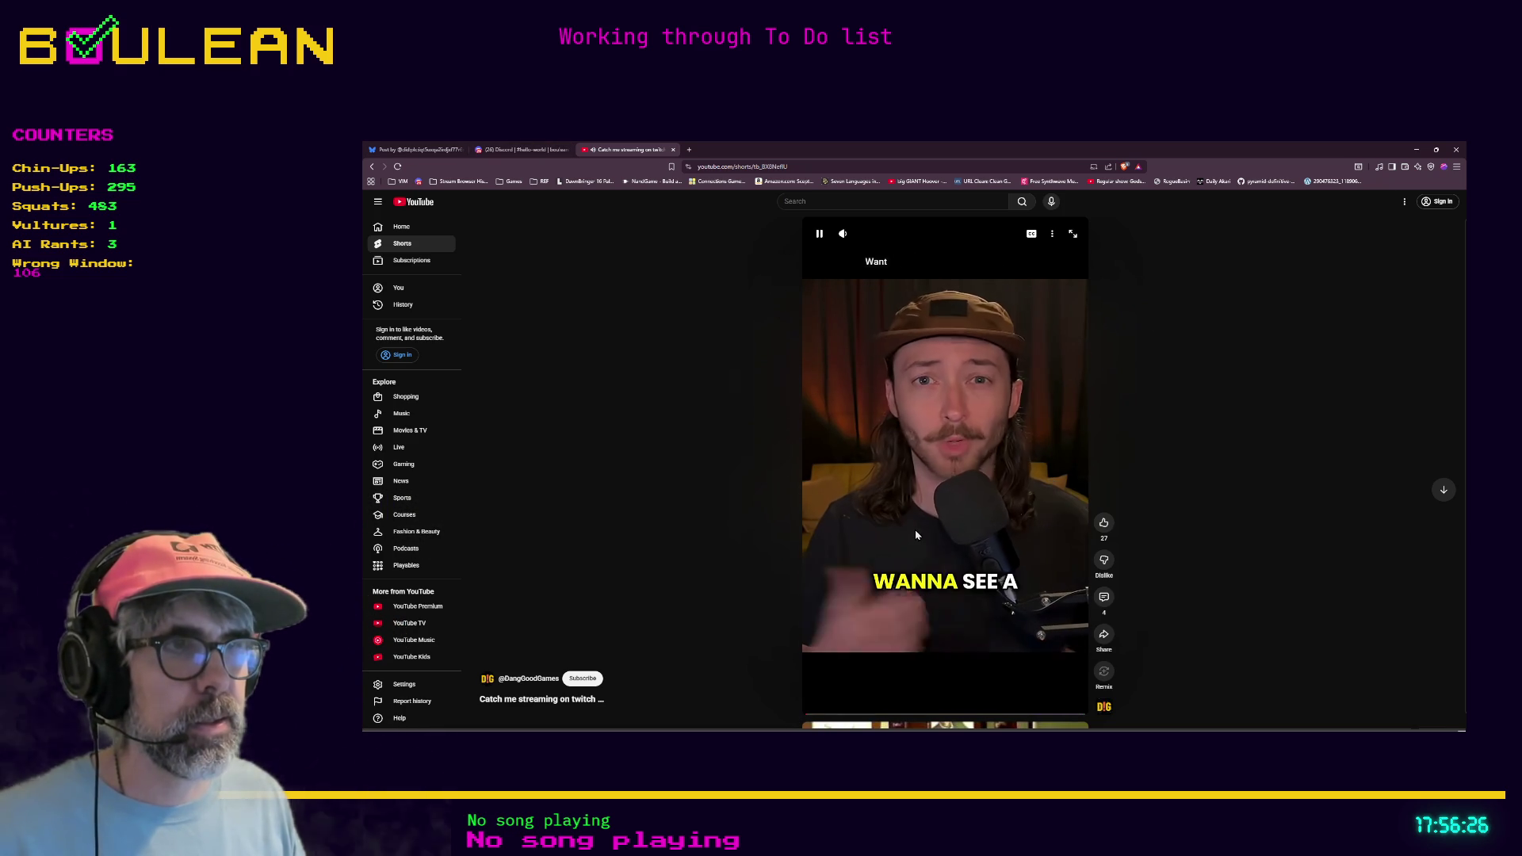
left_click(983, 501)
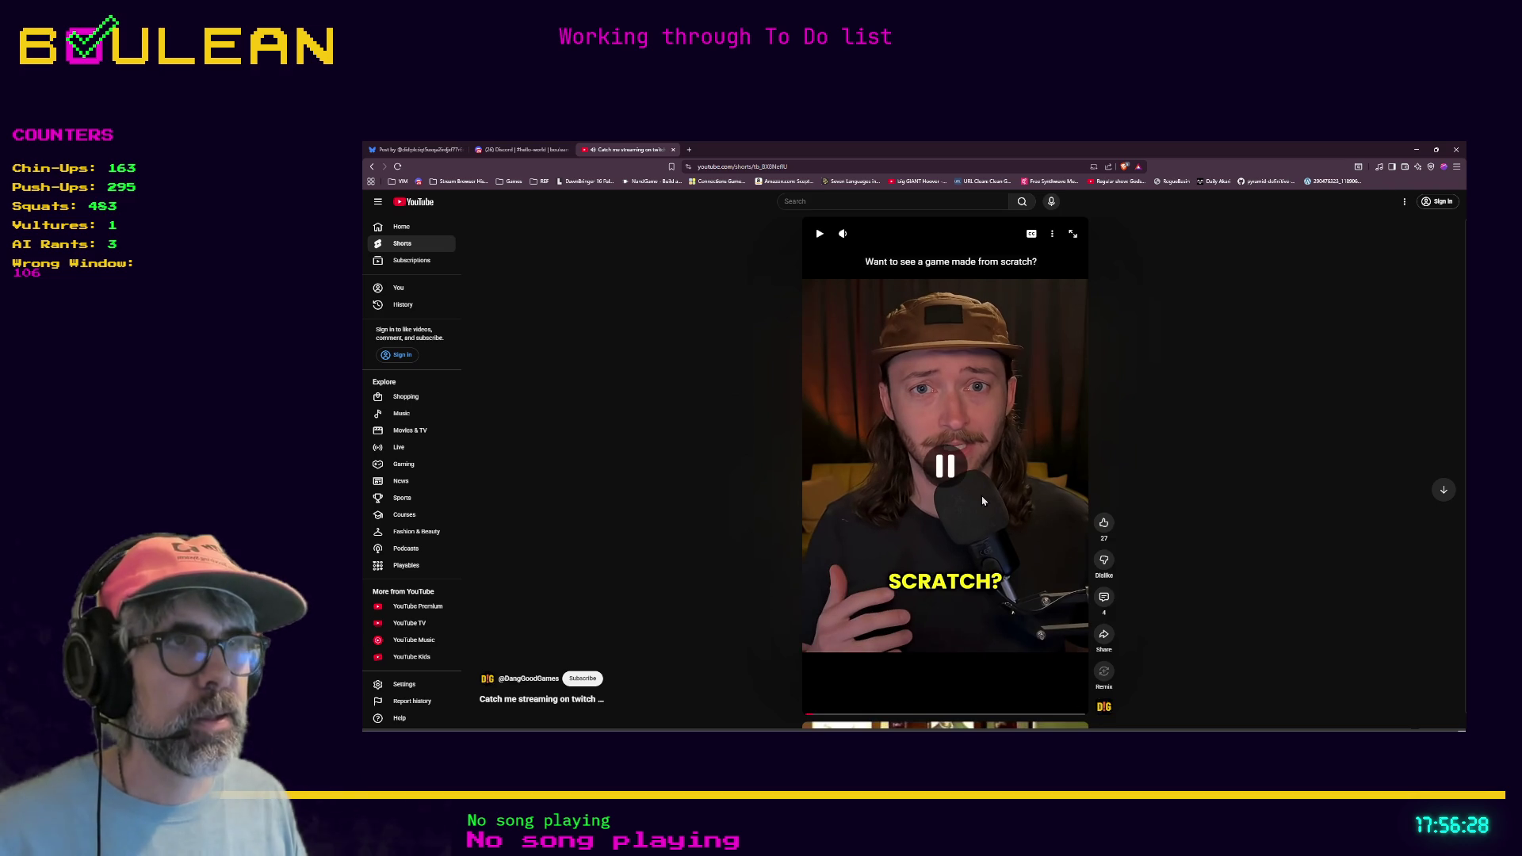
left_click(752, 166)
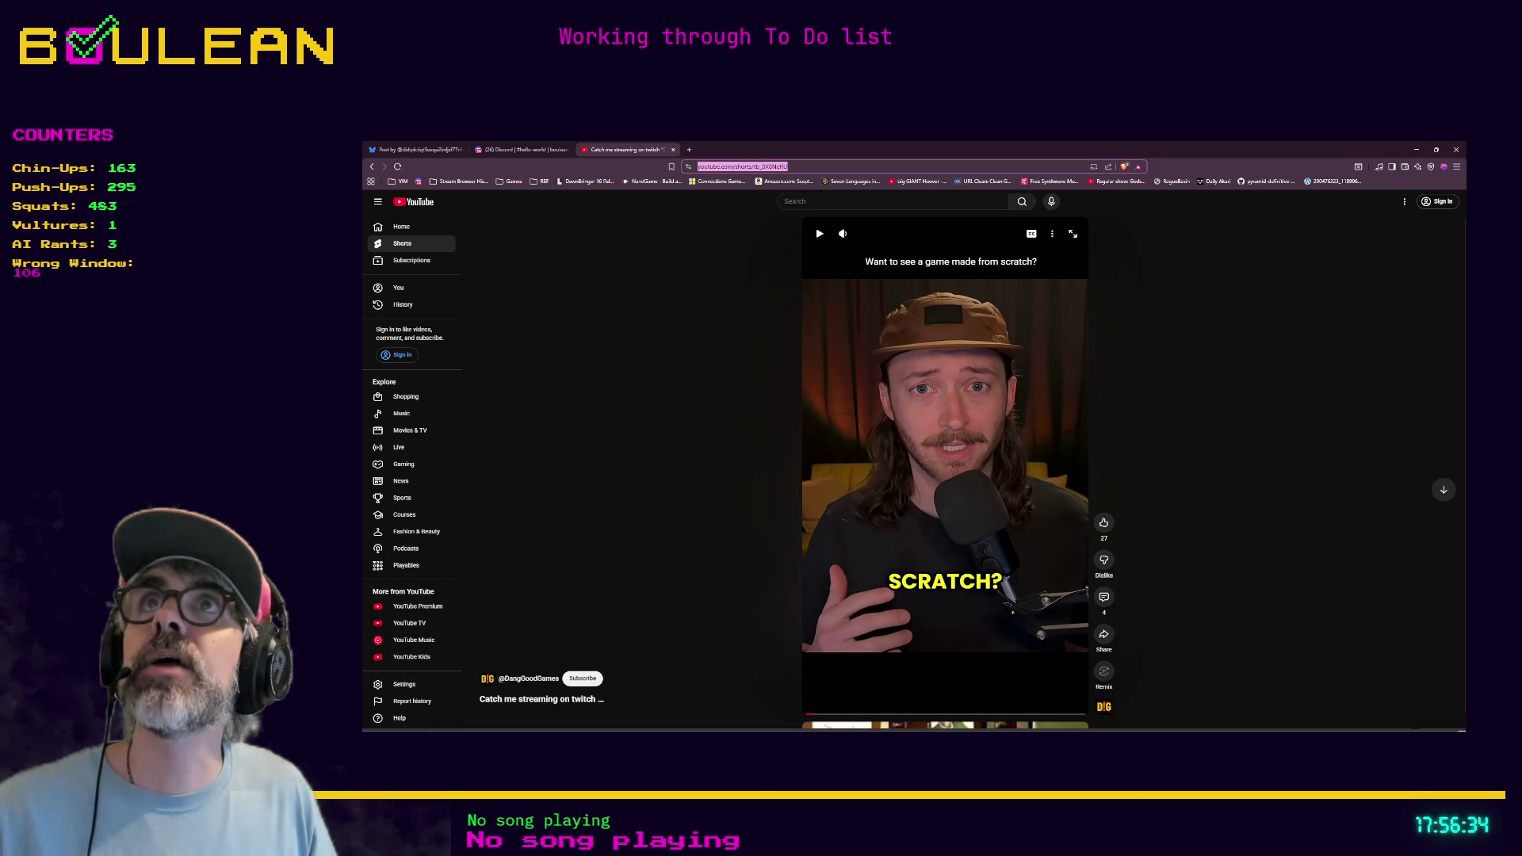
key("alt+Tab")
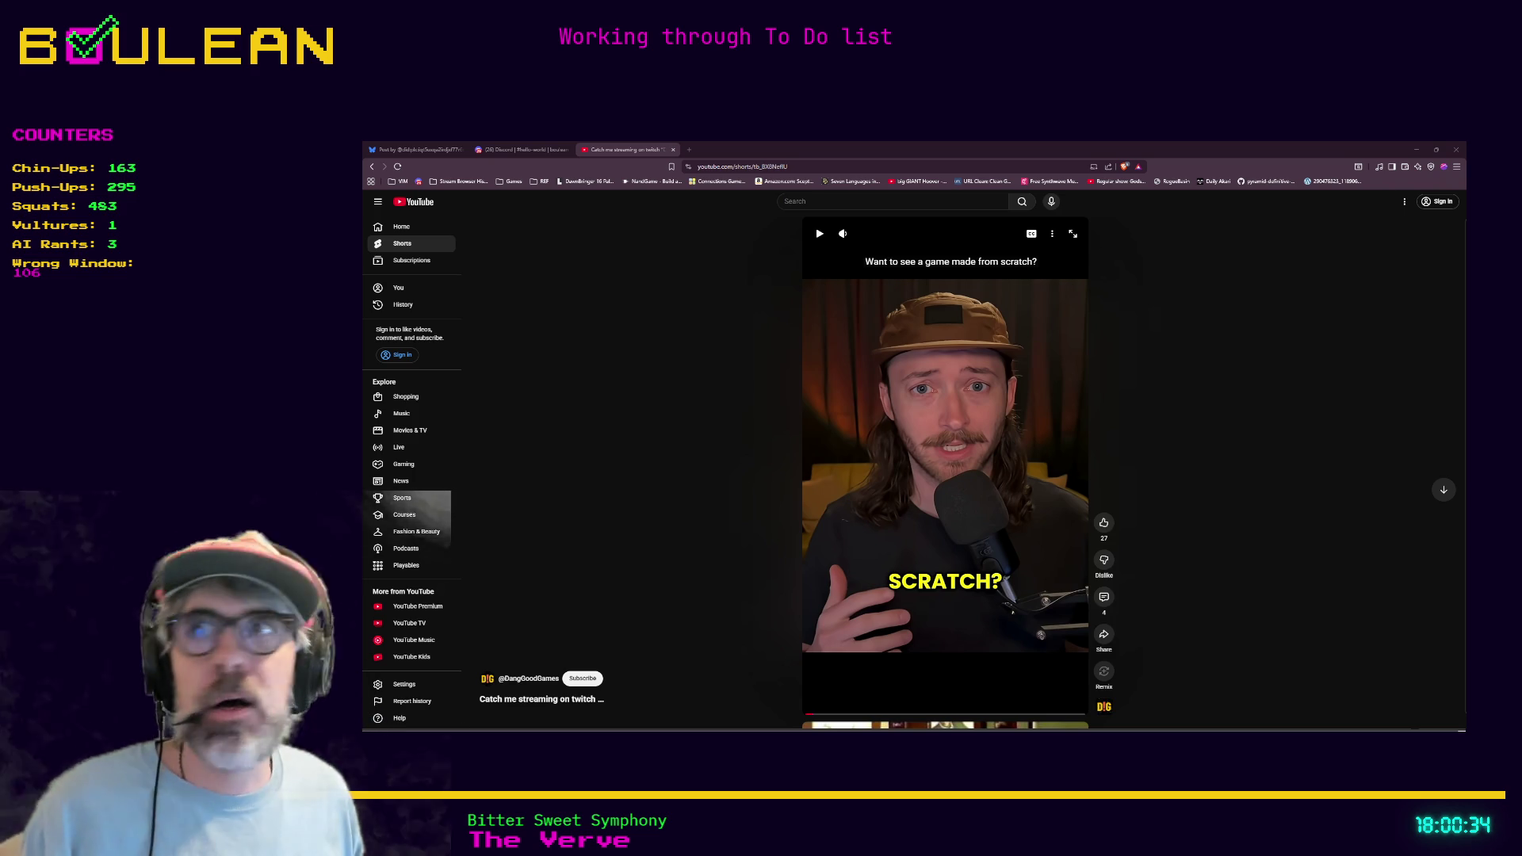
Search the web for 'openshot' in a new tab
left_click(689, 149)
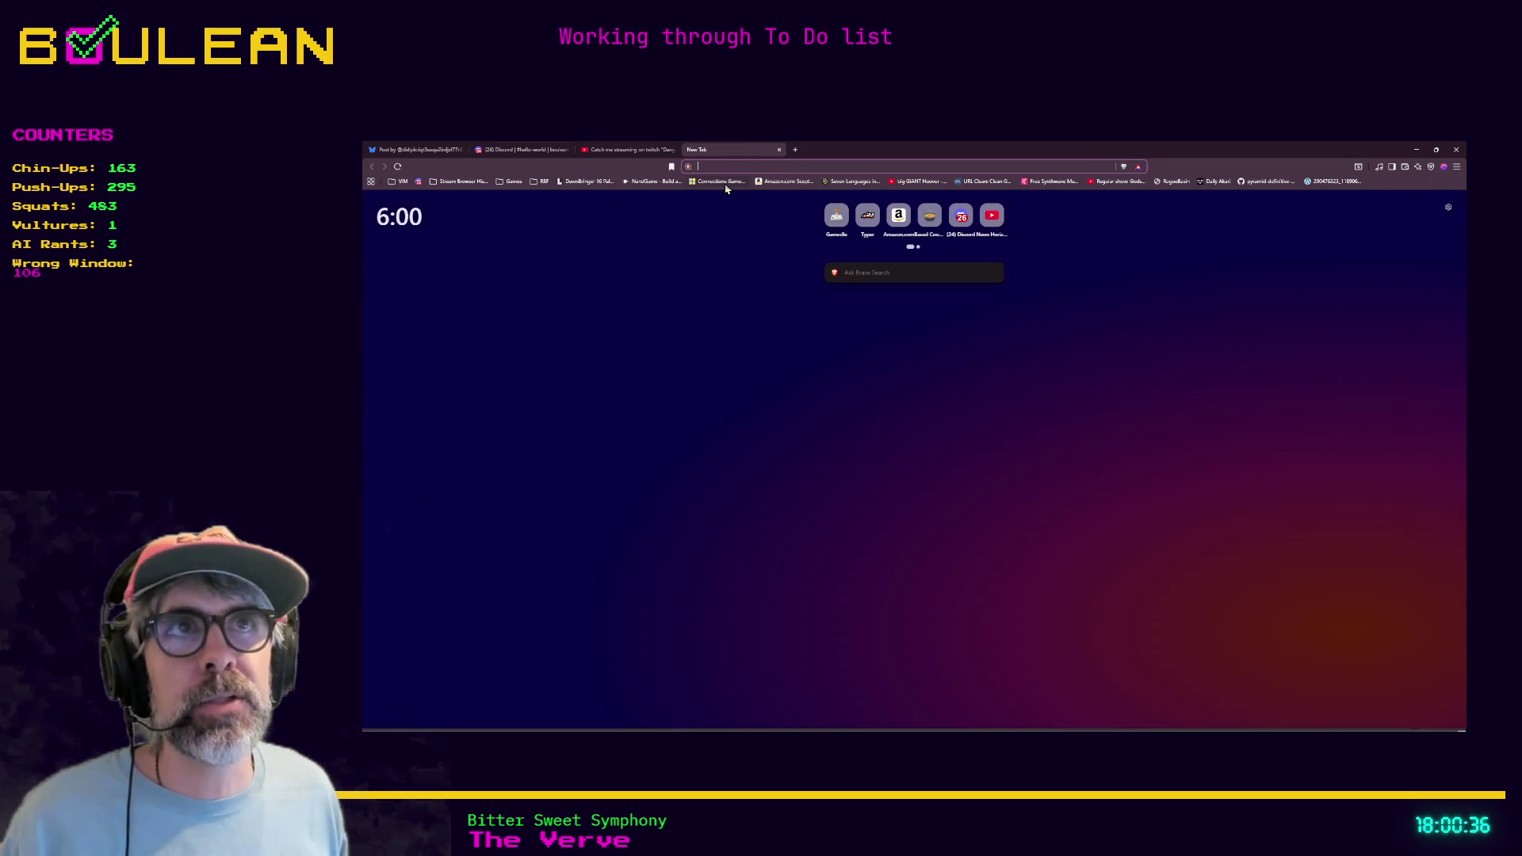
type("open")
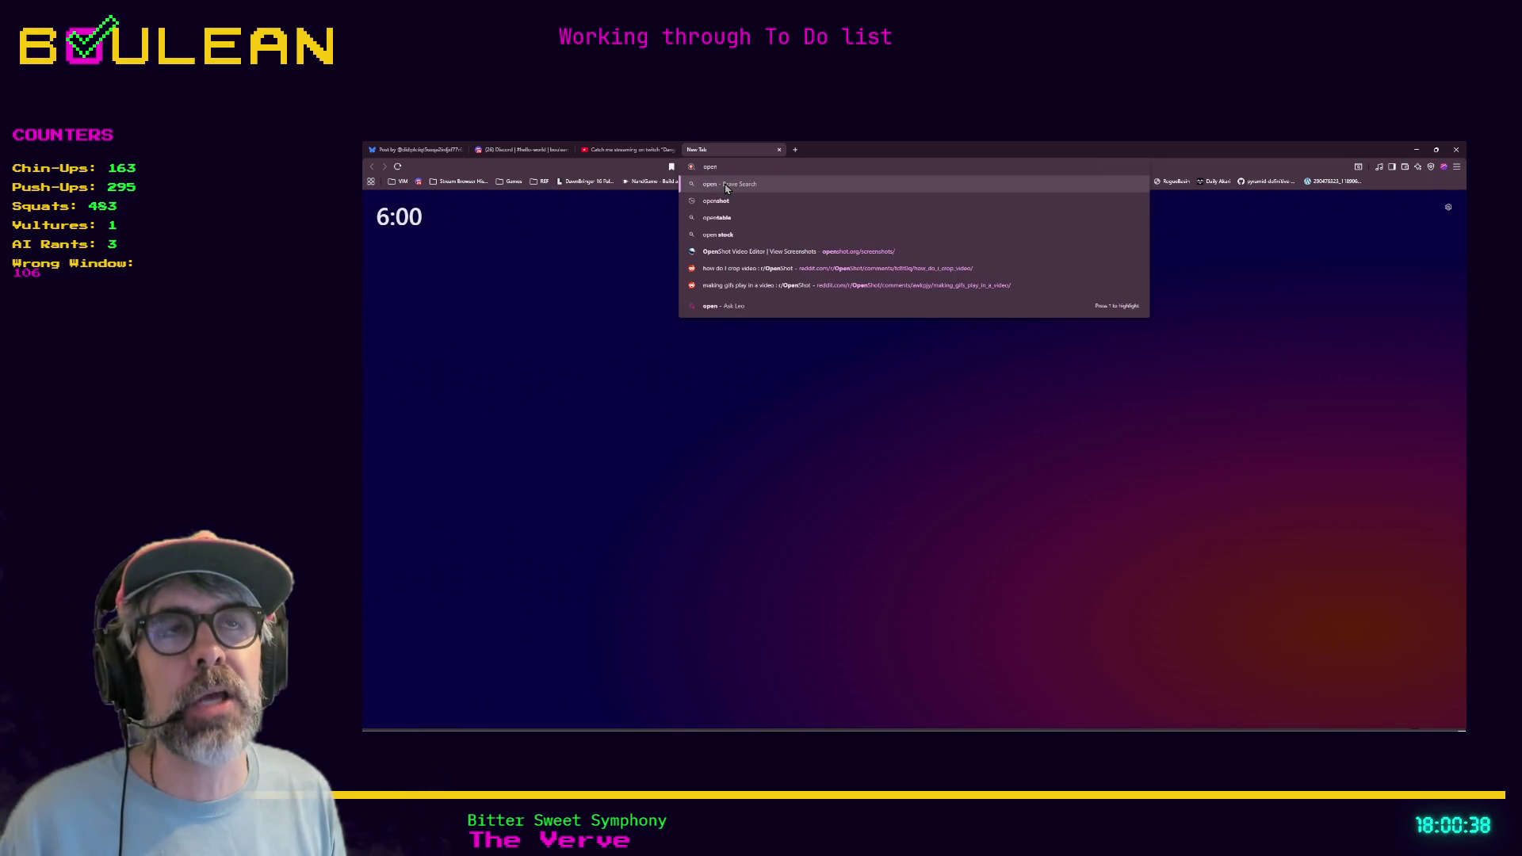
type("shot")
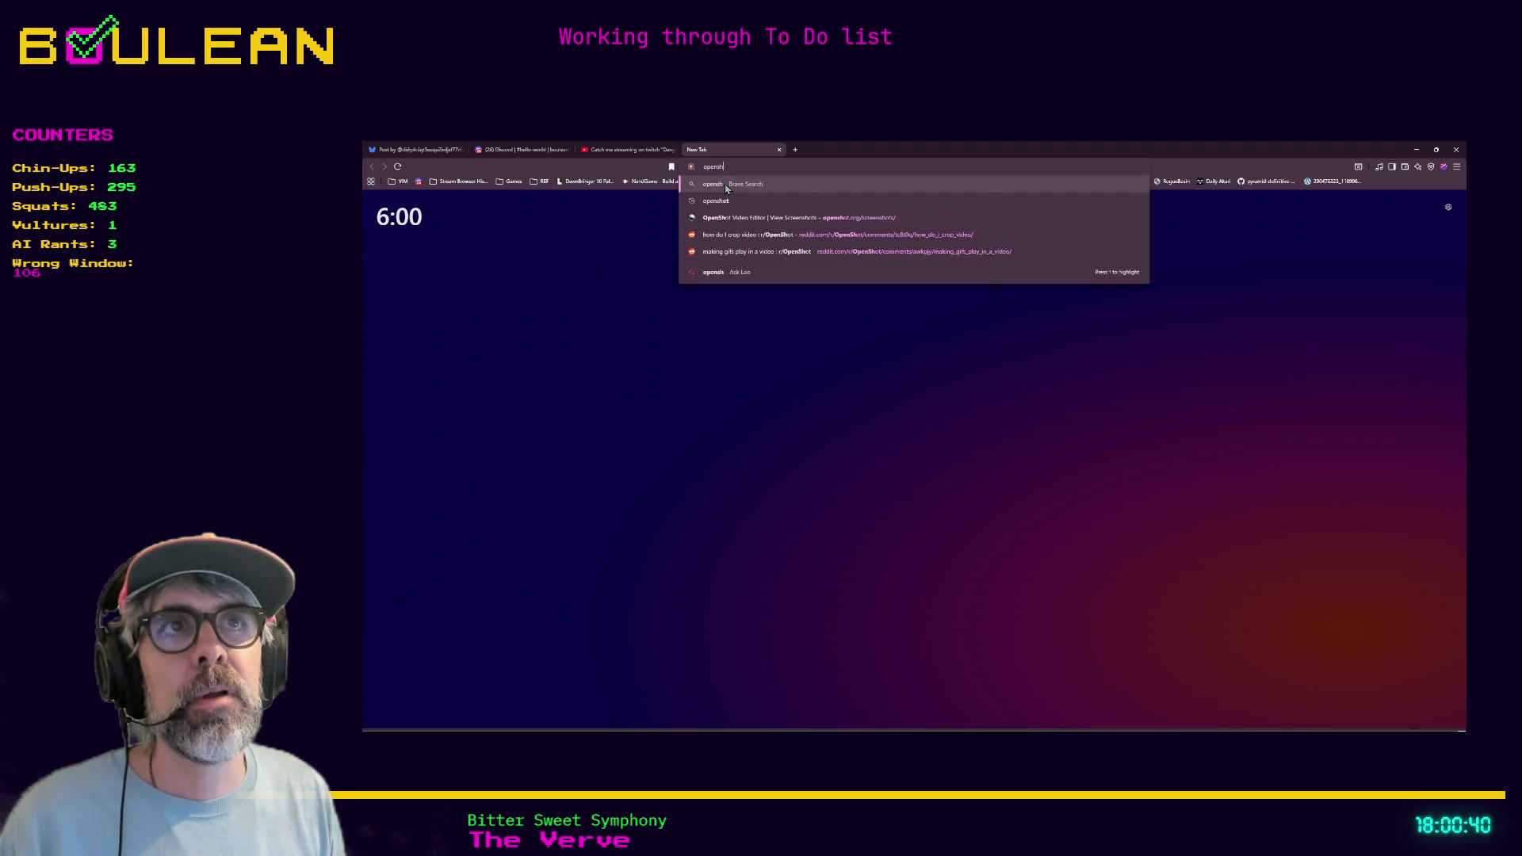
key("Return")
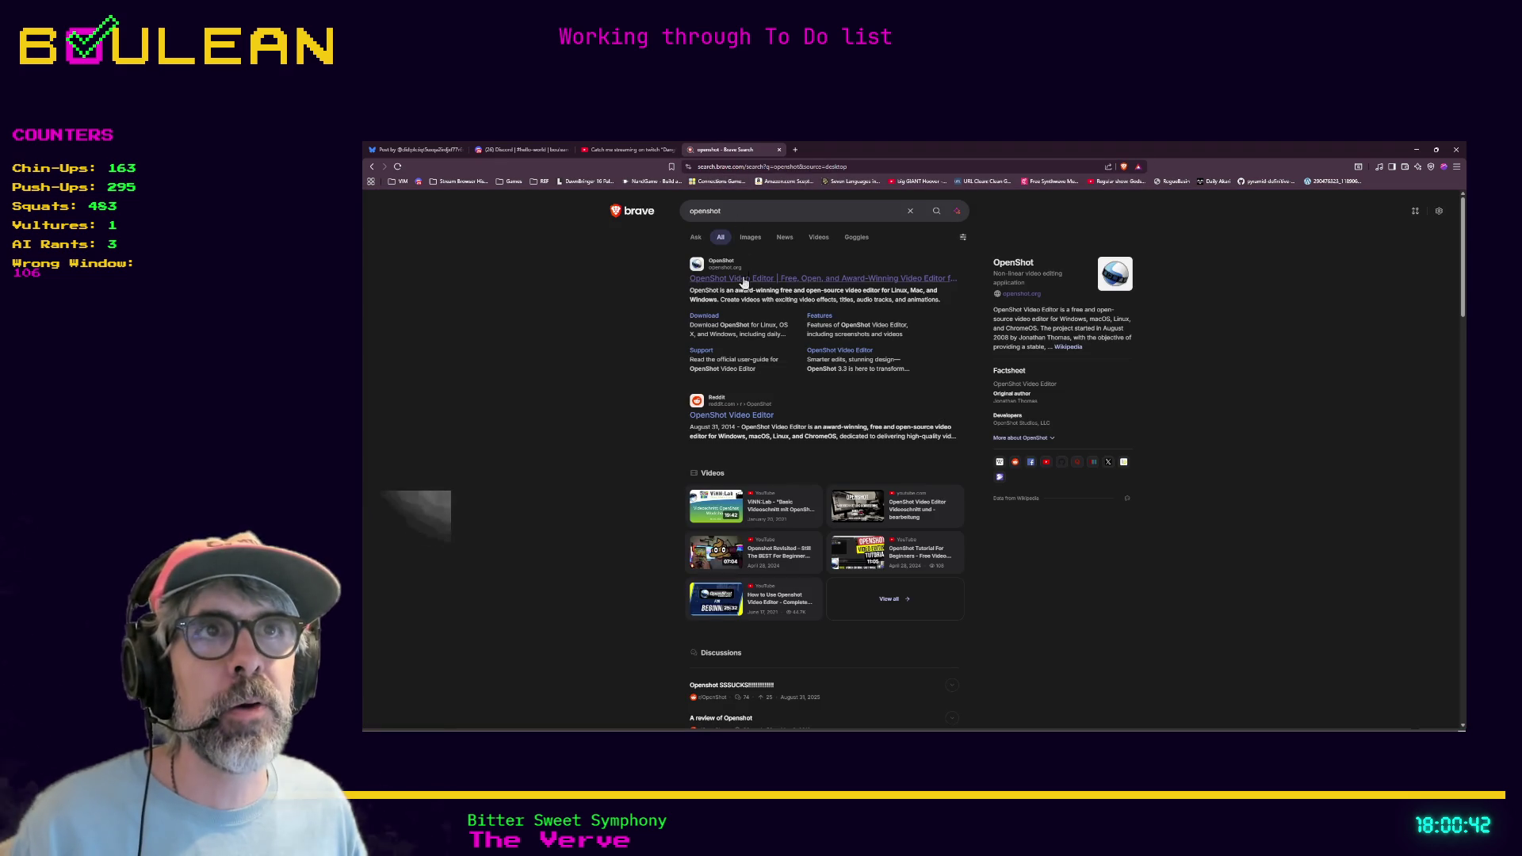
Open openshot.org from the top search result
left_click(736, 279)
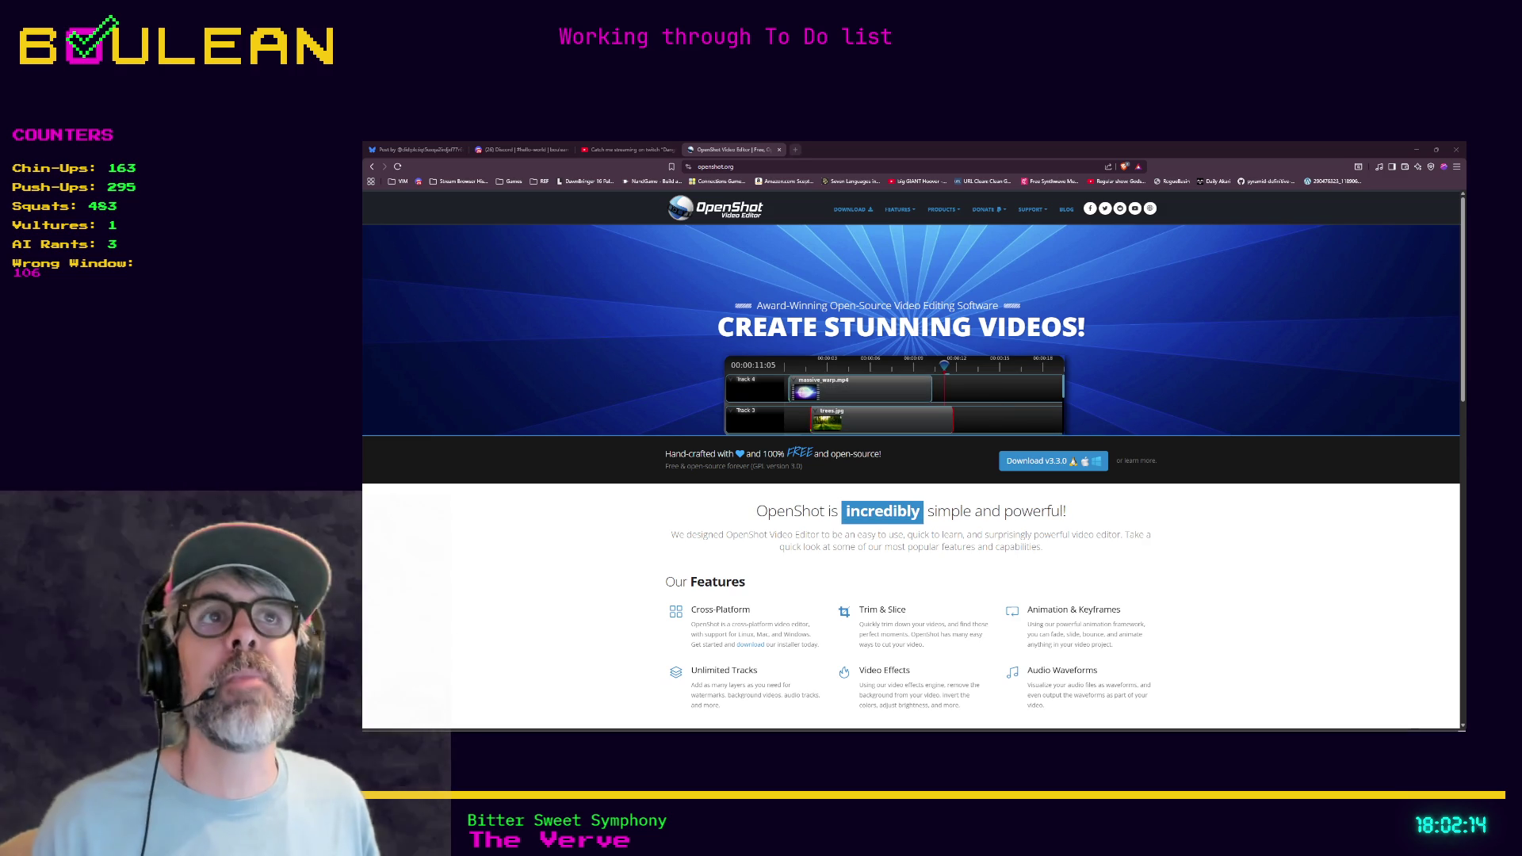
Search for 'avidemux' in a new Brave tab
left_click(798, 151)
type("ad")
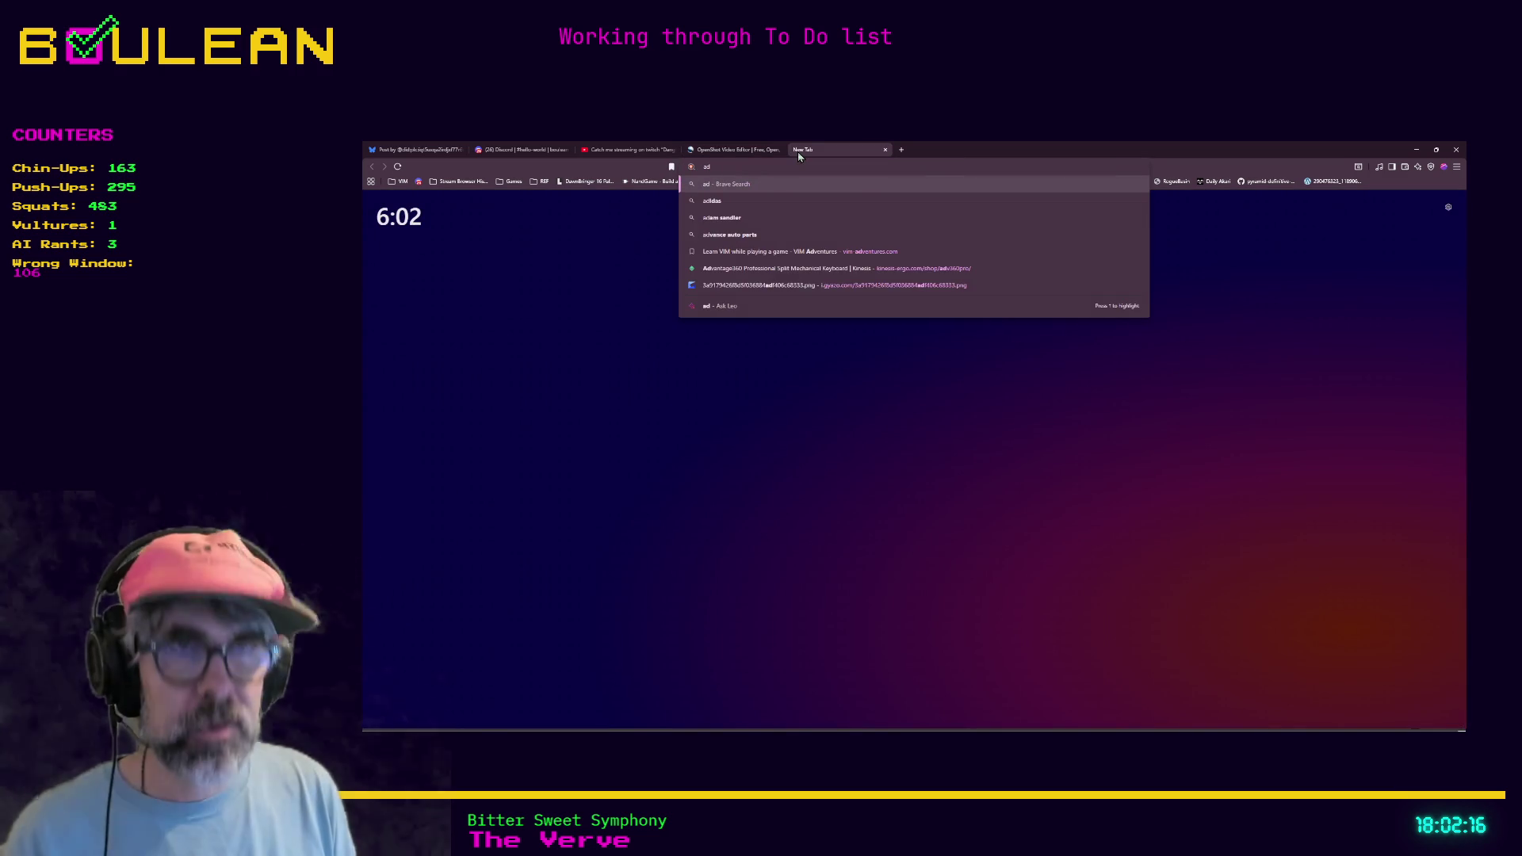
key("BackSpace")
type("videmux")
key("Return")
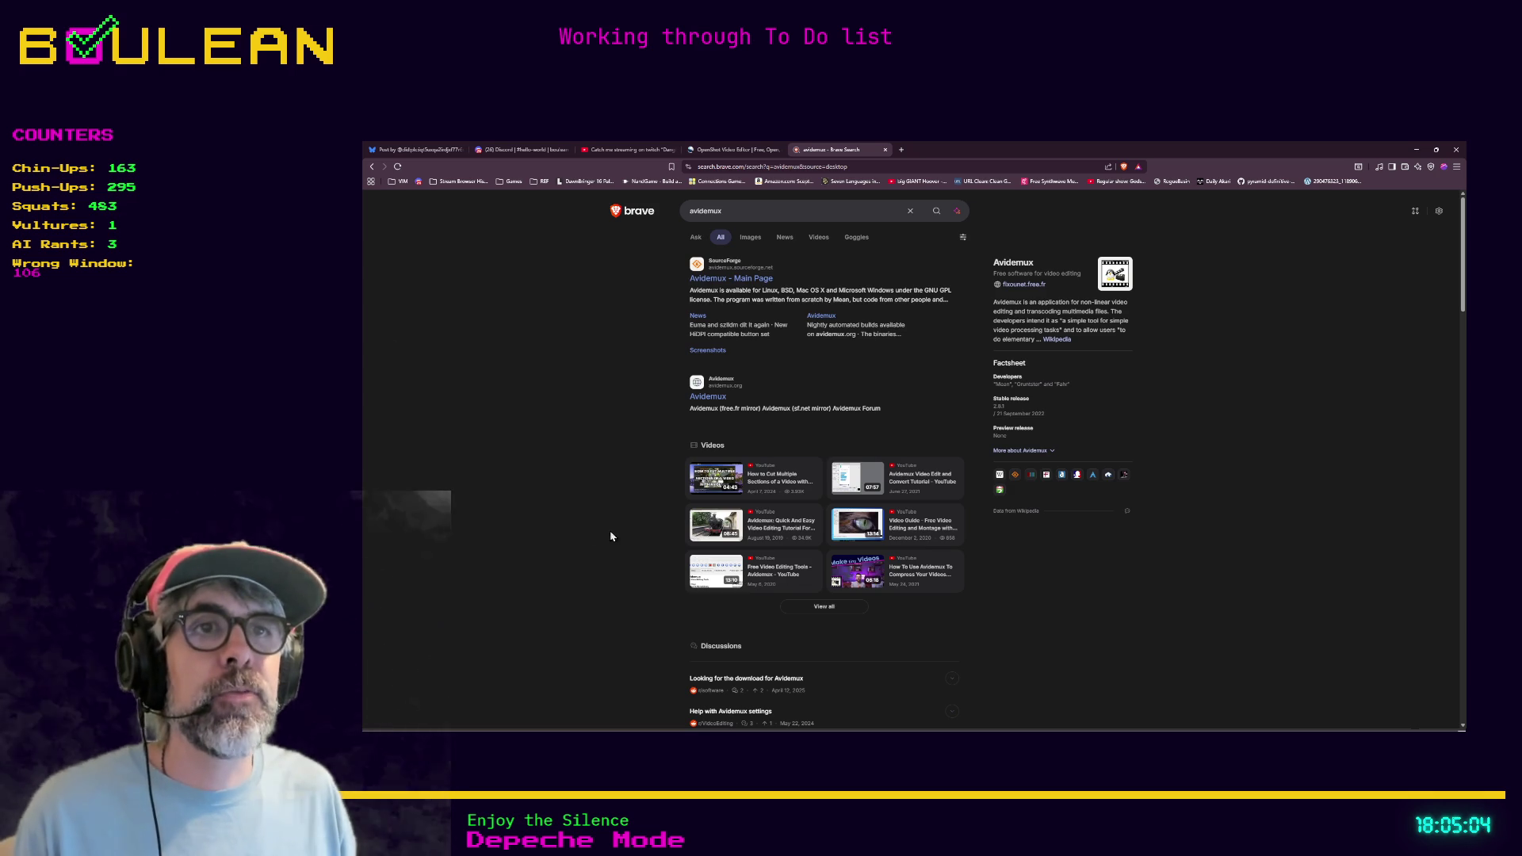
Search 'one man band' in a new tab and view the image results
key("ctrl+t")
type("oneman")
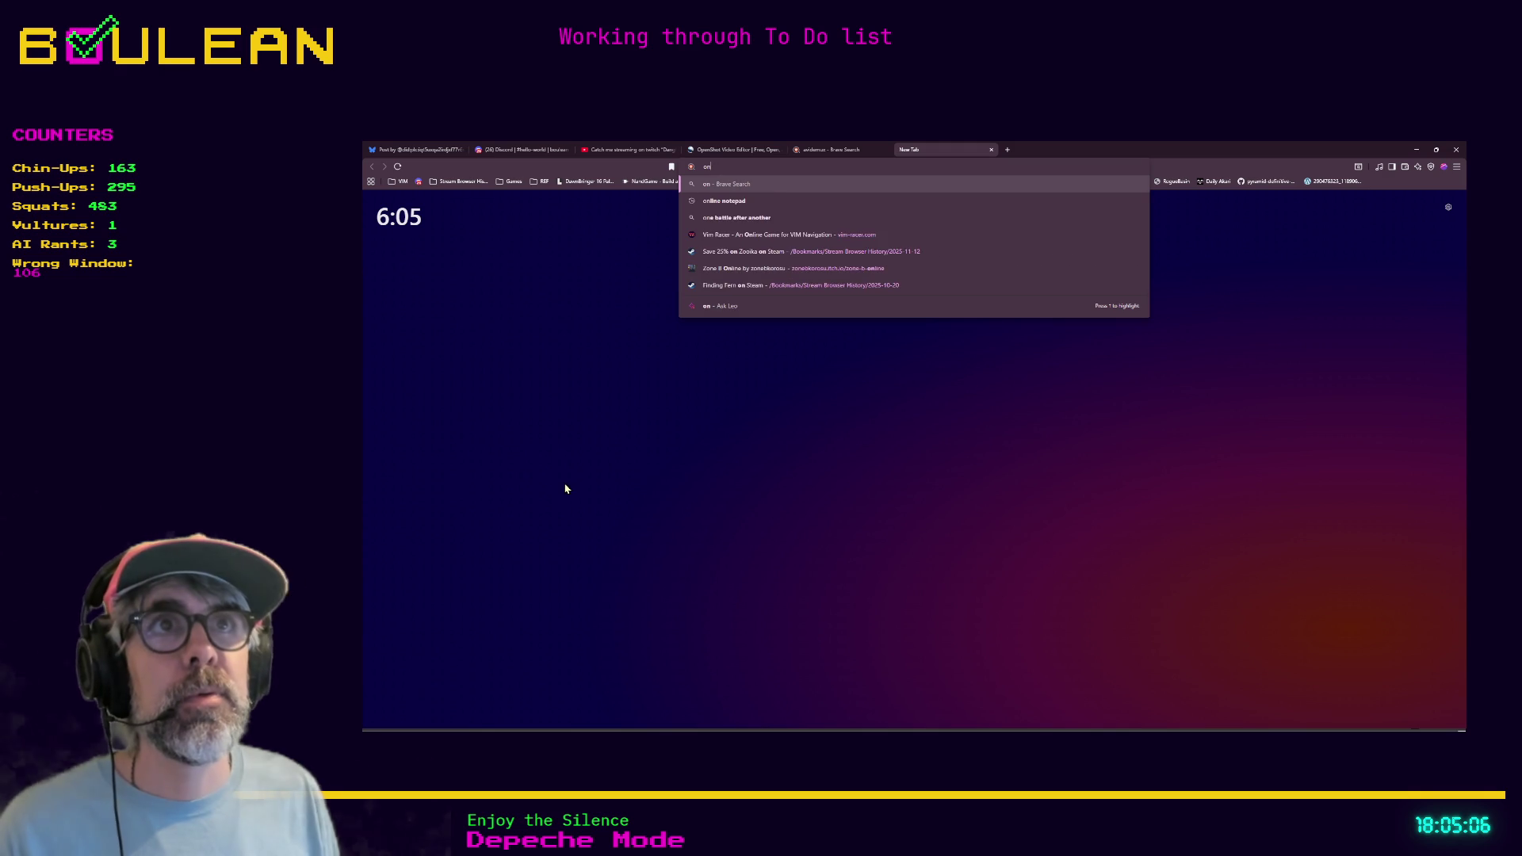
key("BackSpace")
key("BackSpace")
key("BackSpace")
type("man b")
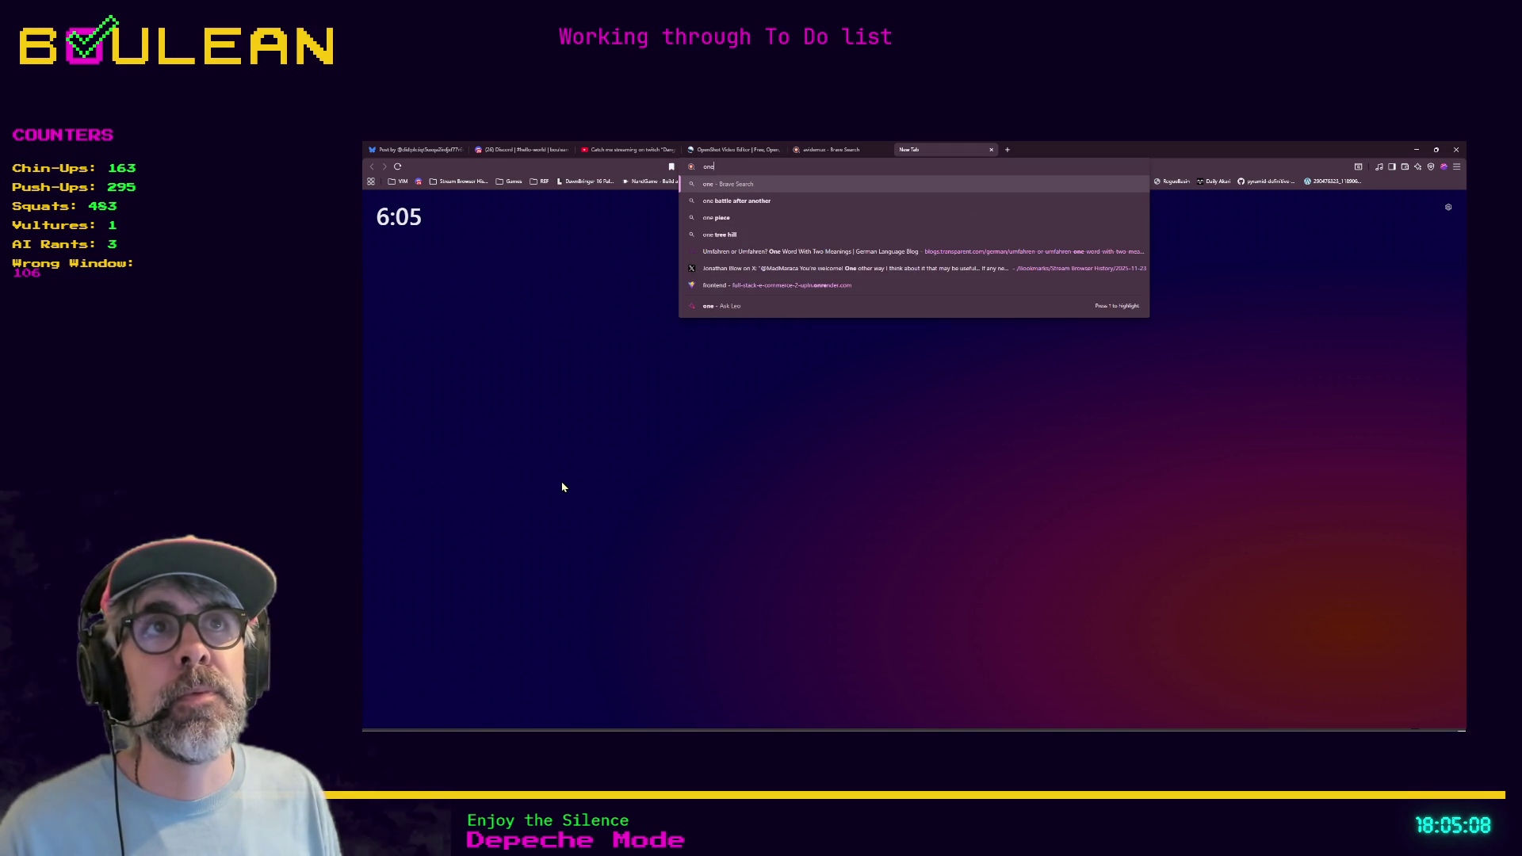
type("and")
key("Return")
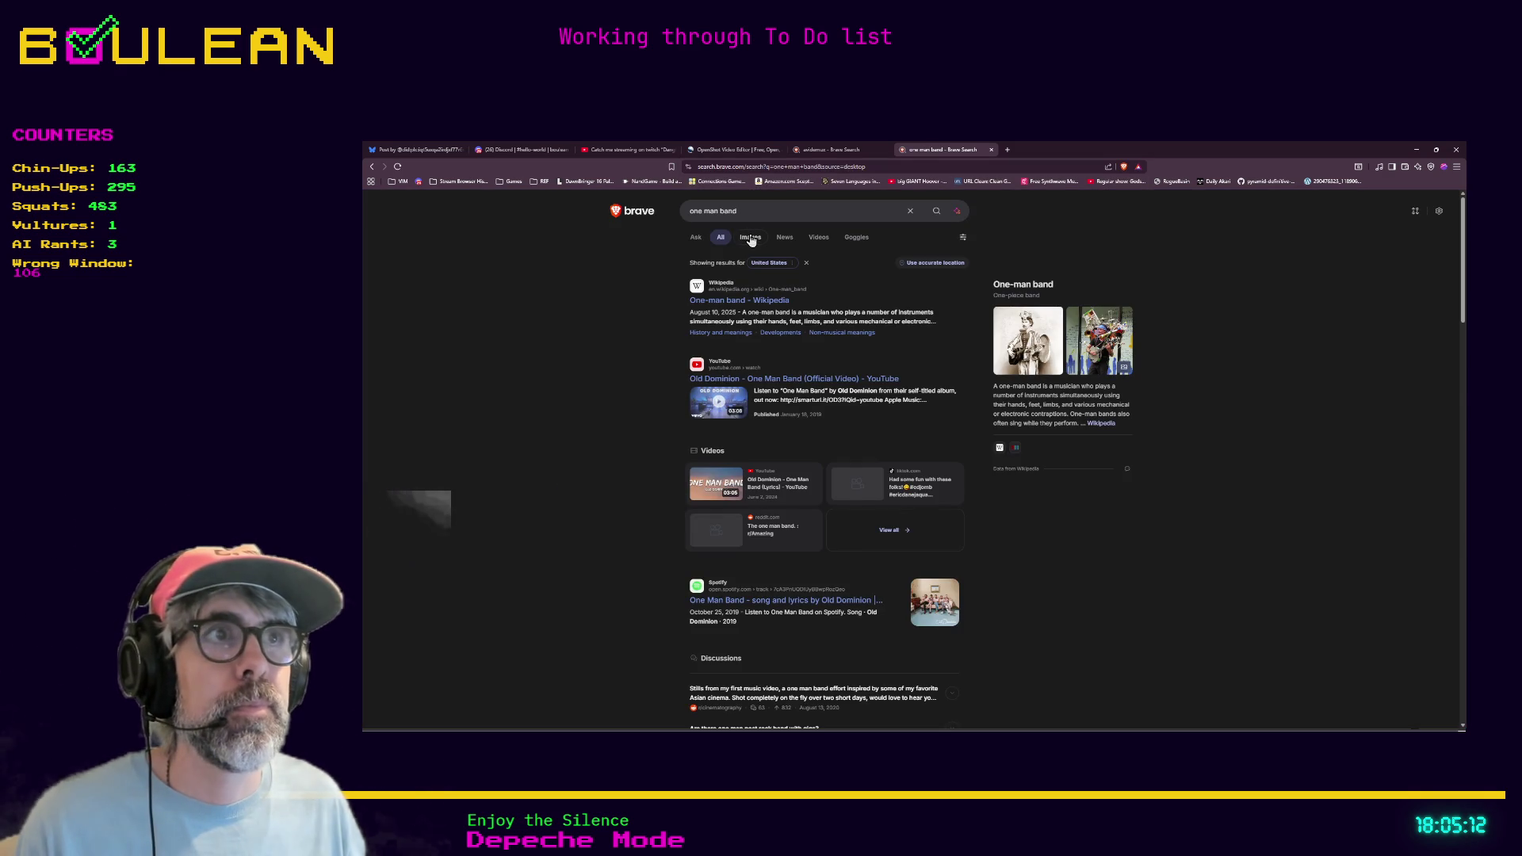
left_click(749, 237)
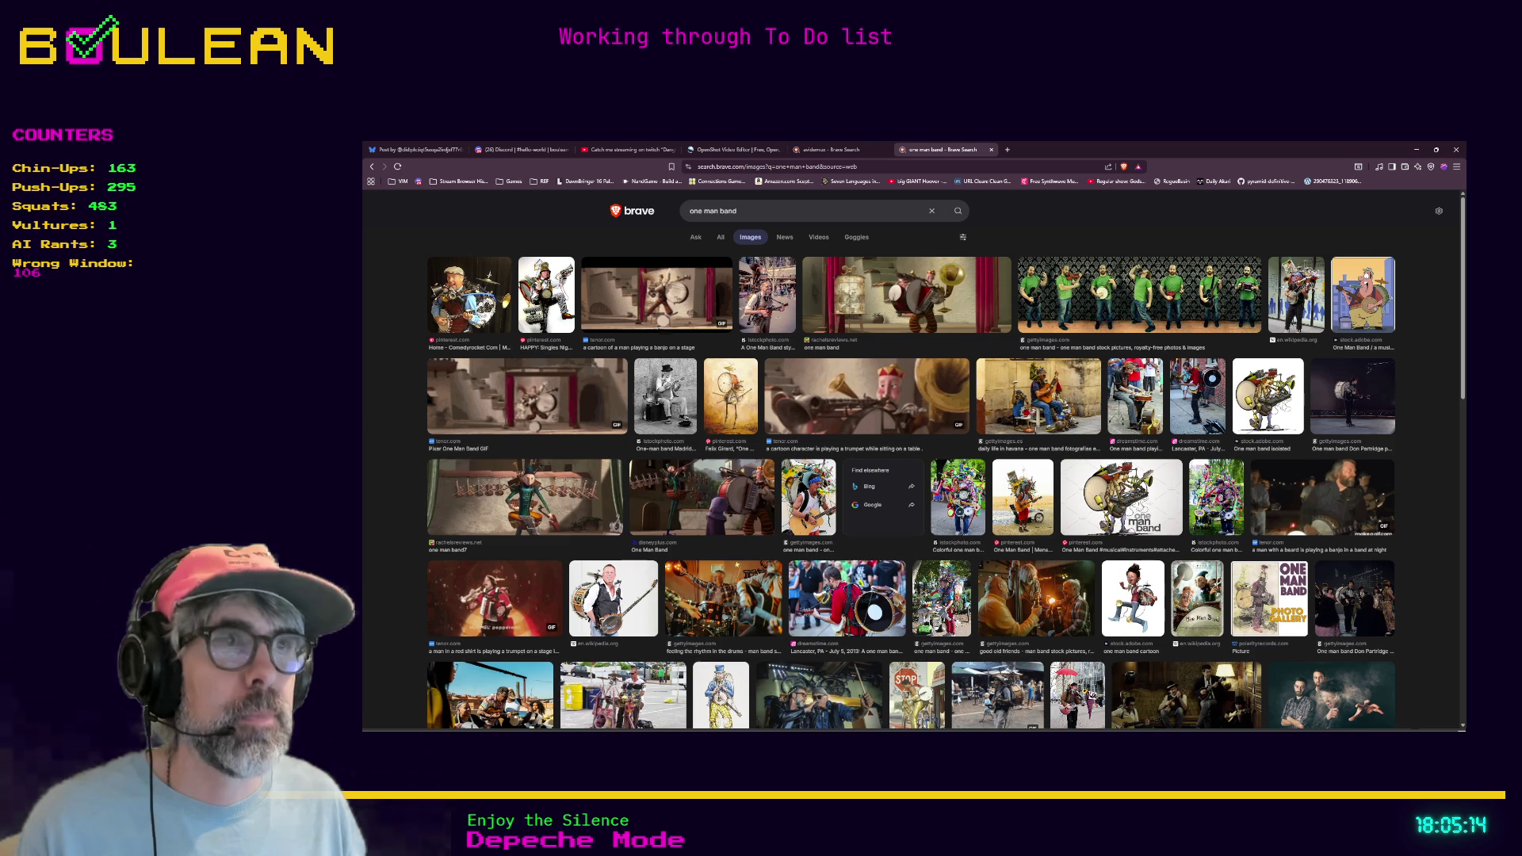
Preview the colourful one-man-band photo and open it in its own tab
scroll(638, 424, "down", 1)
scroll(793, 444, "down", 1)
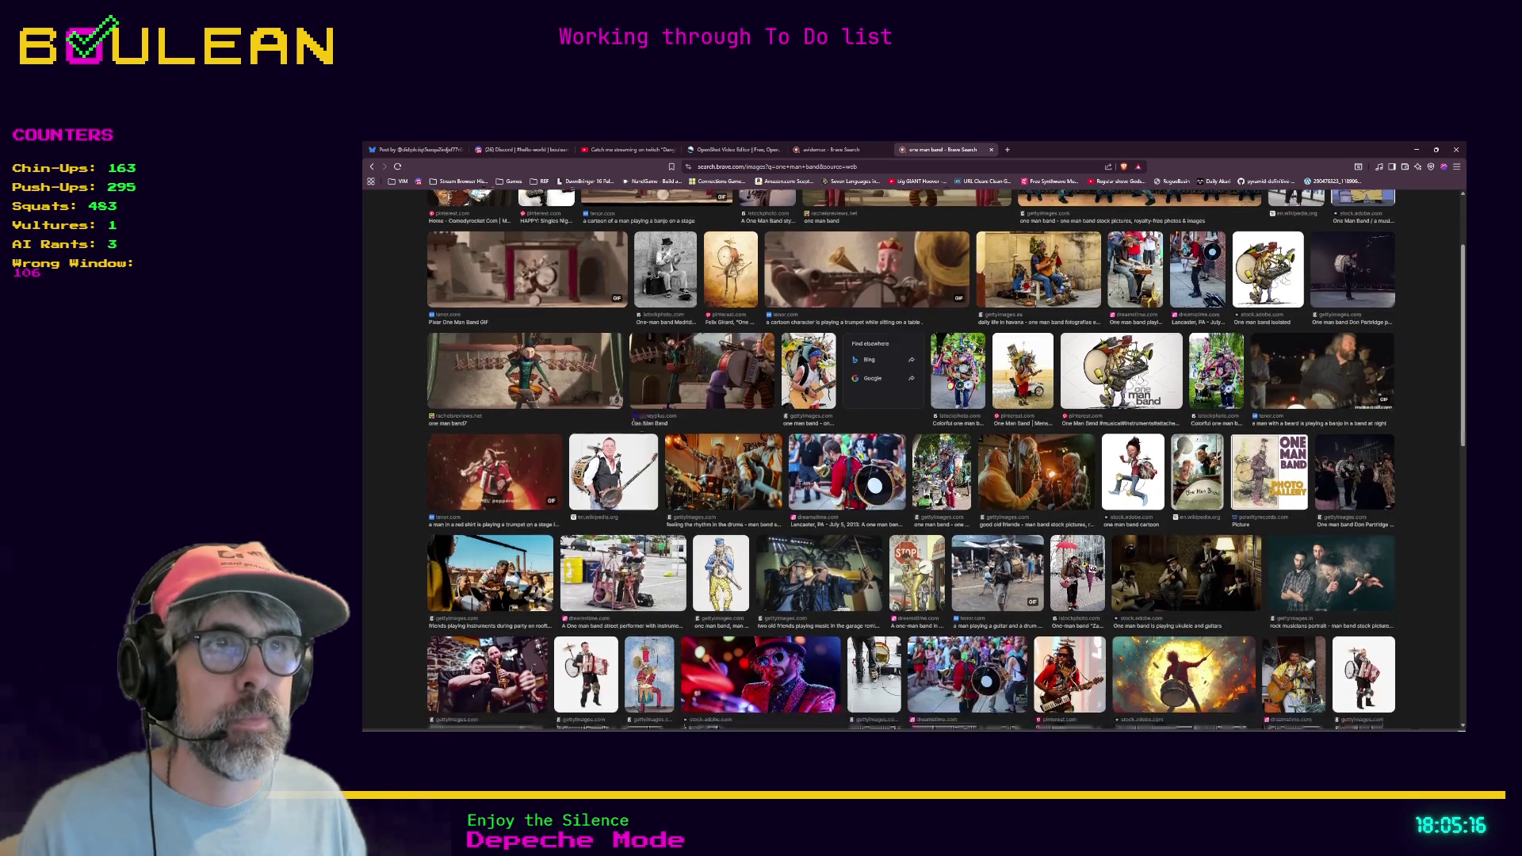
left_click(954, 478)
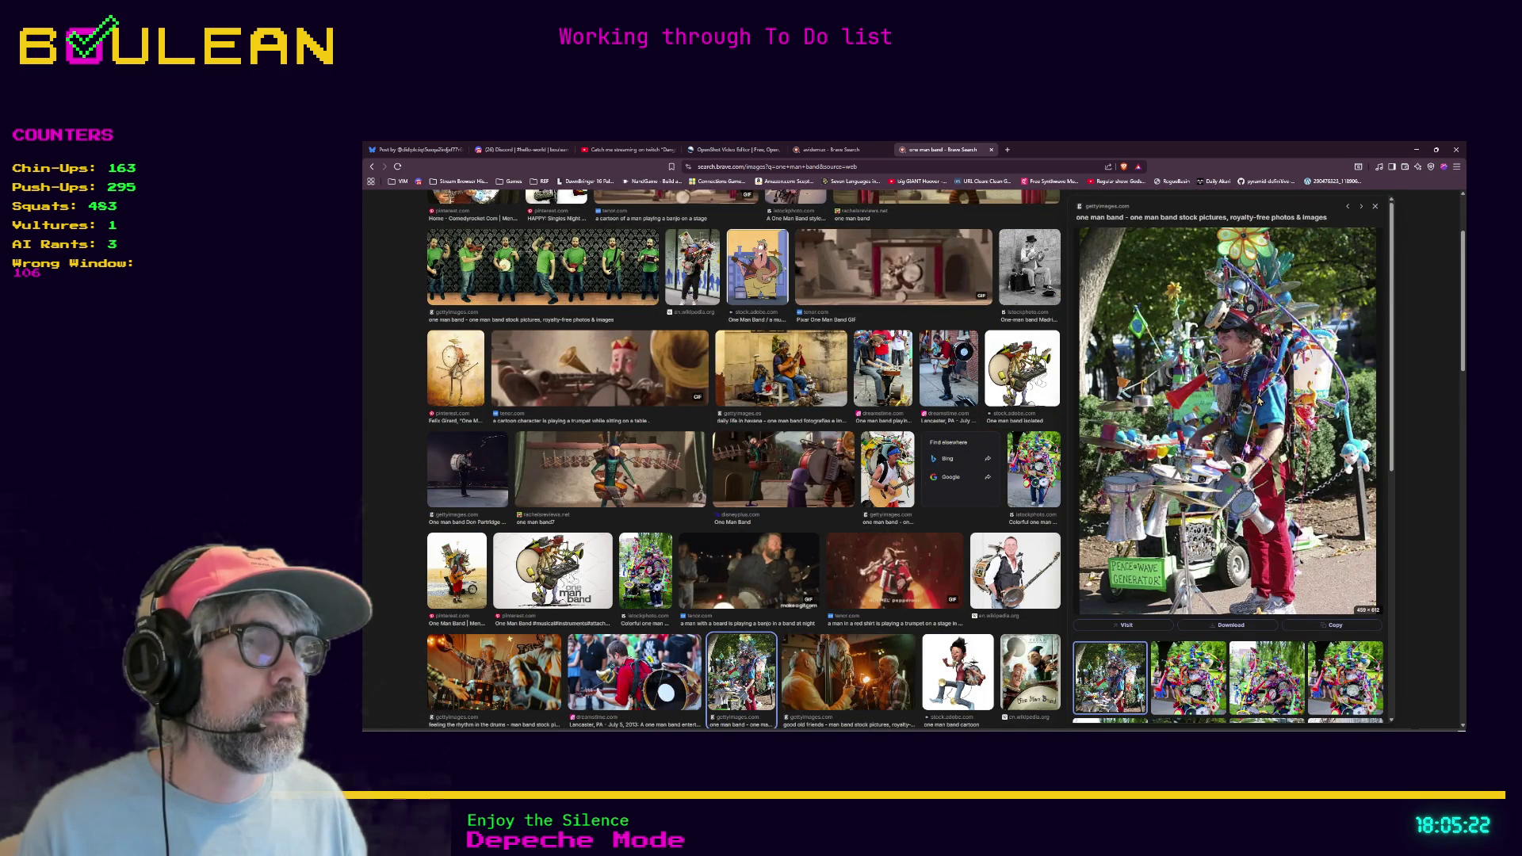
left_click(1270, 533)
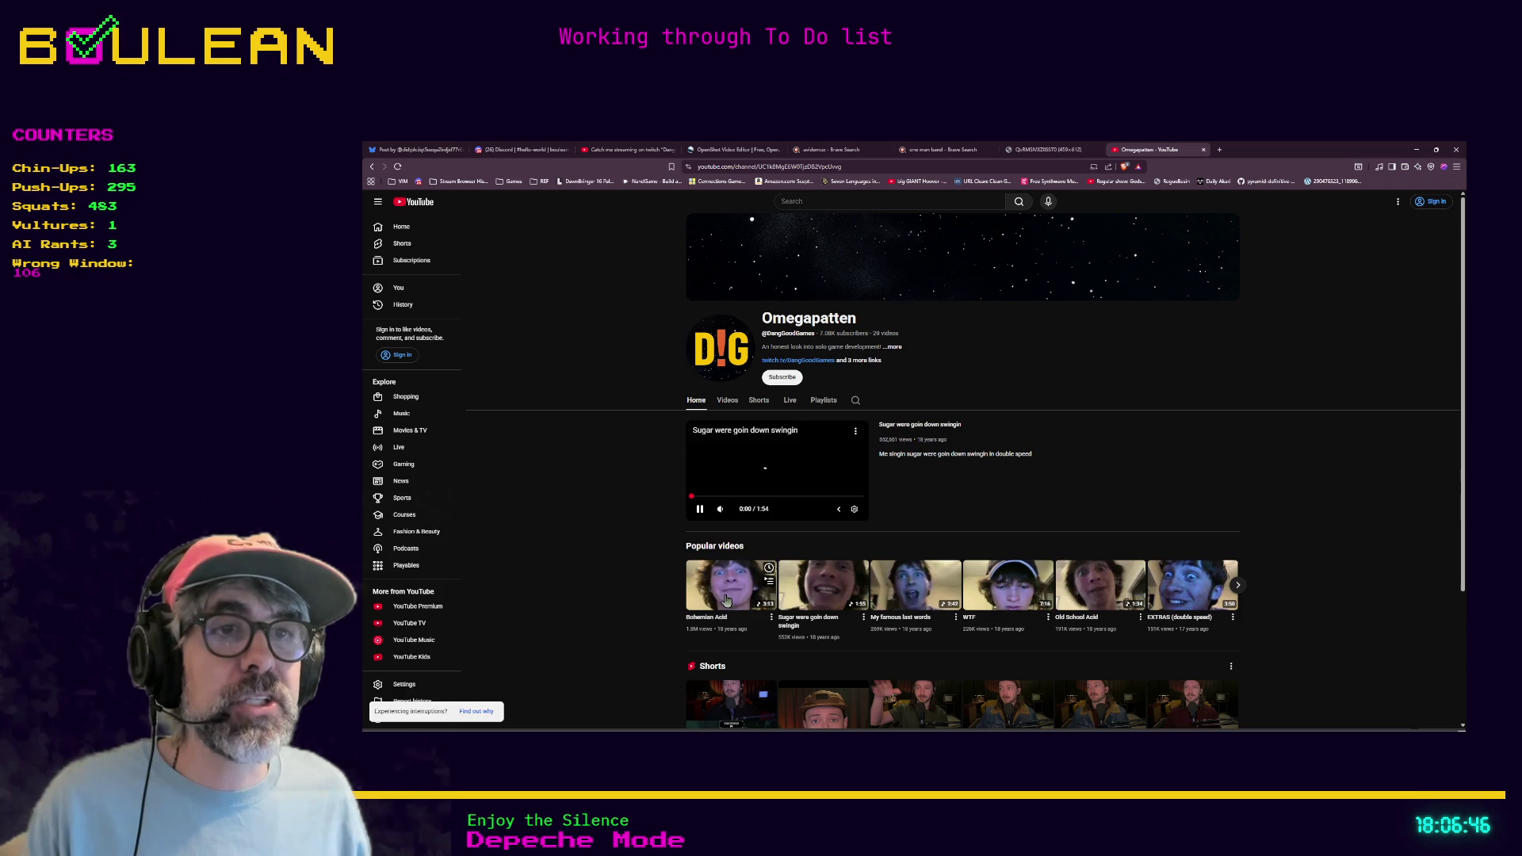
Pause, then restart playback of the featured 'Sugar were goin down swingin' video
left_click(698, 510)
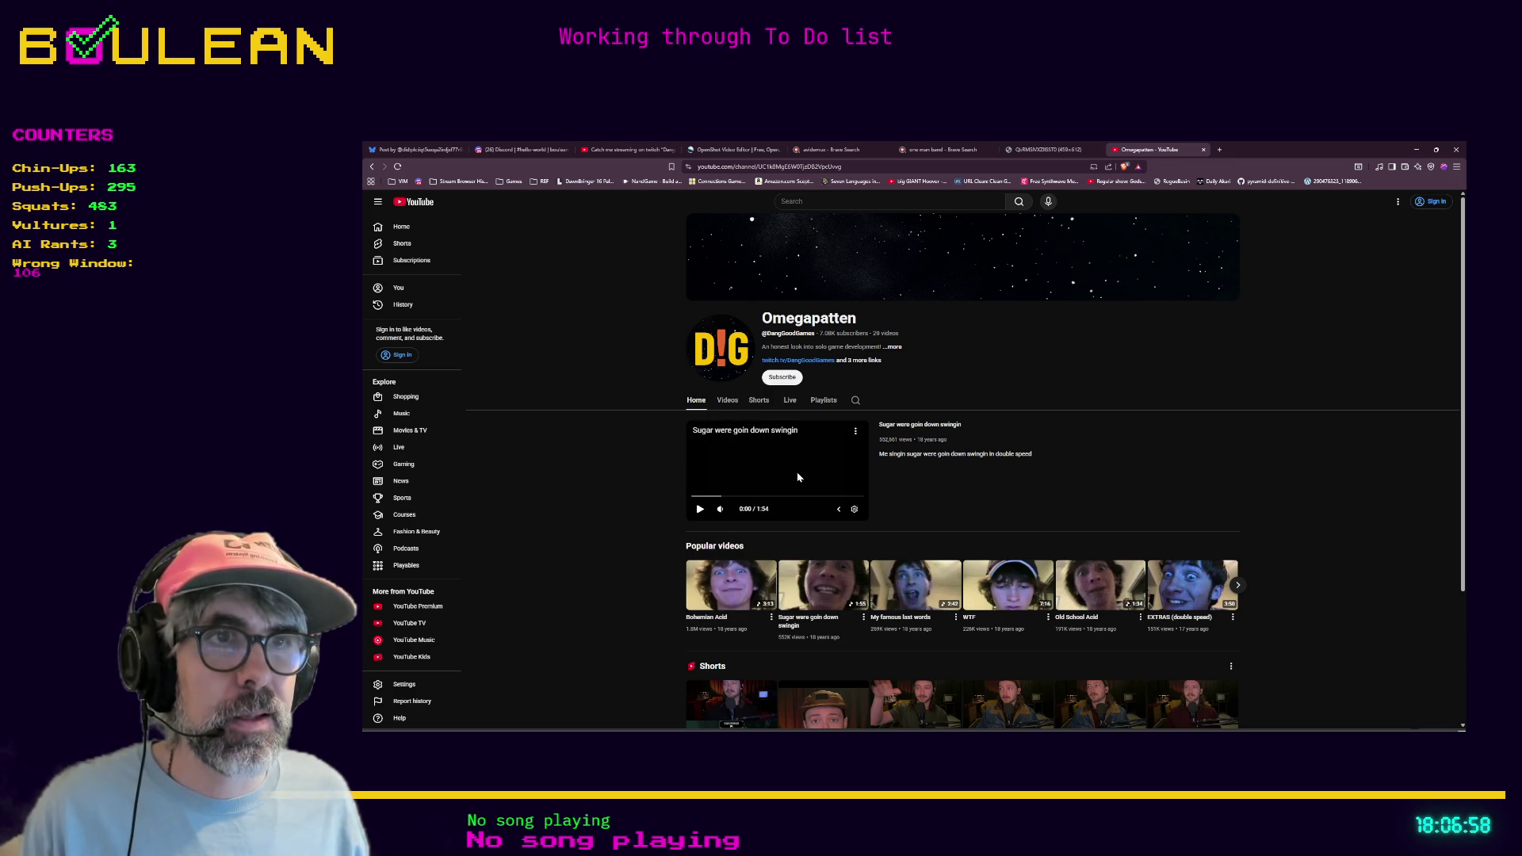
left_click(799, 477)
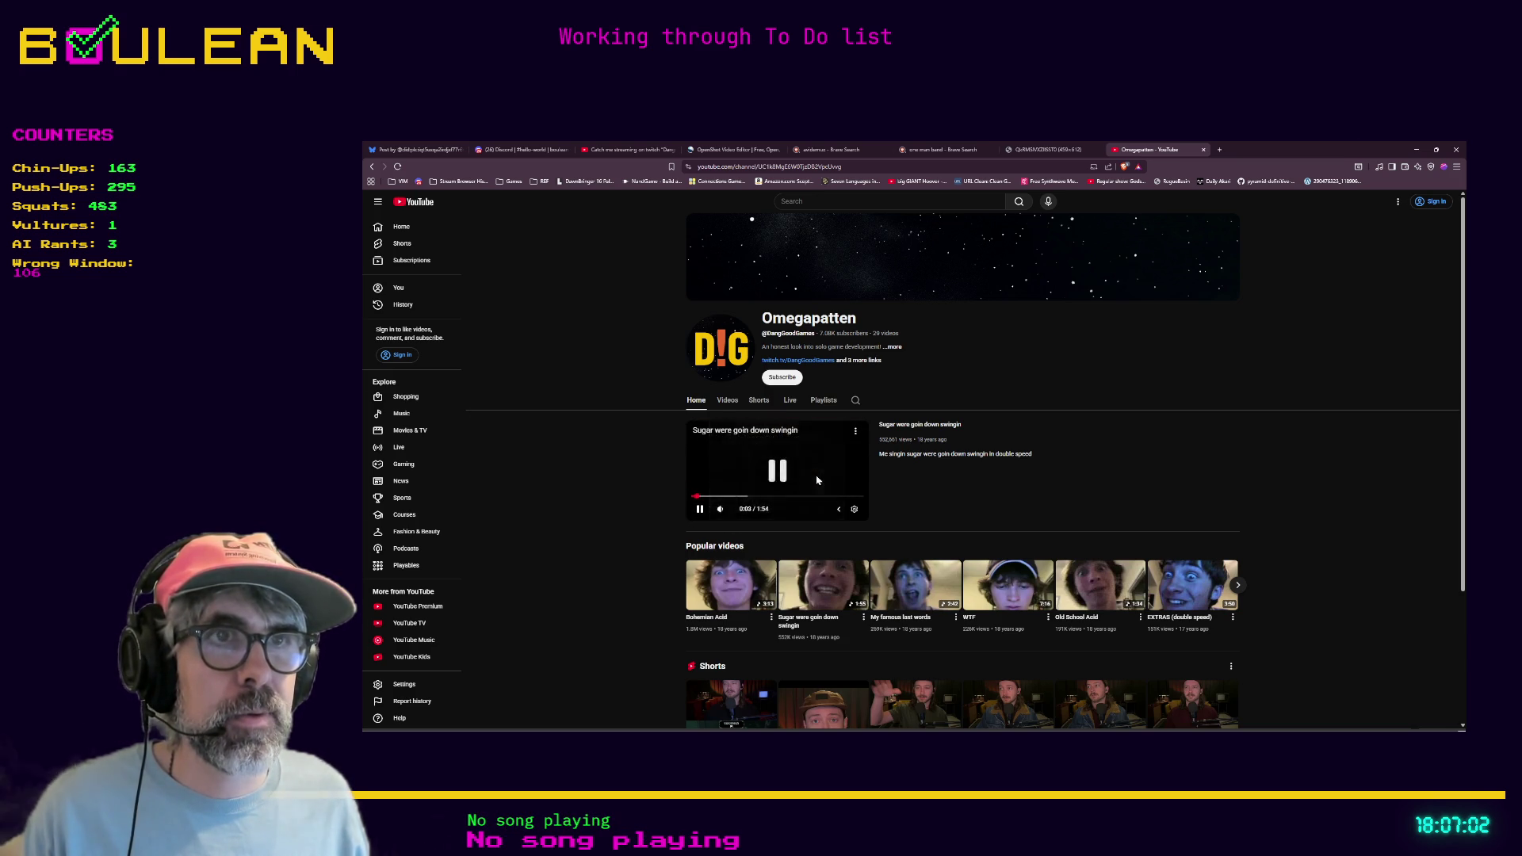
Expand 'Sugar were goin down swingin' to full window and watch it to 1:53
double_click(816, 479)
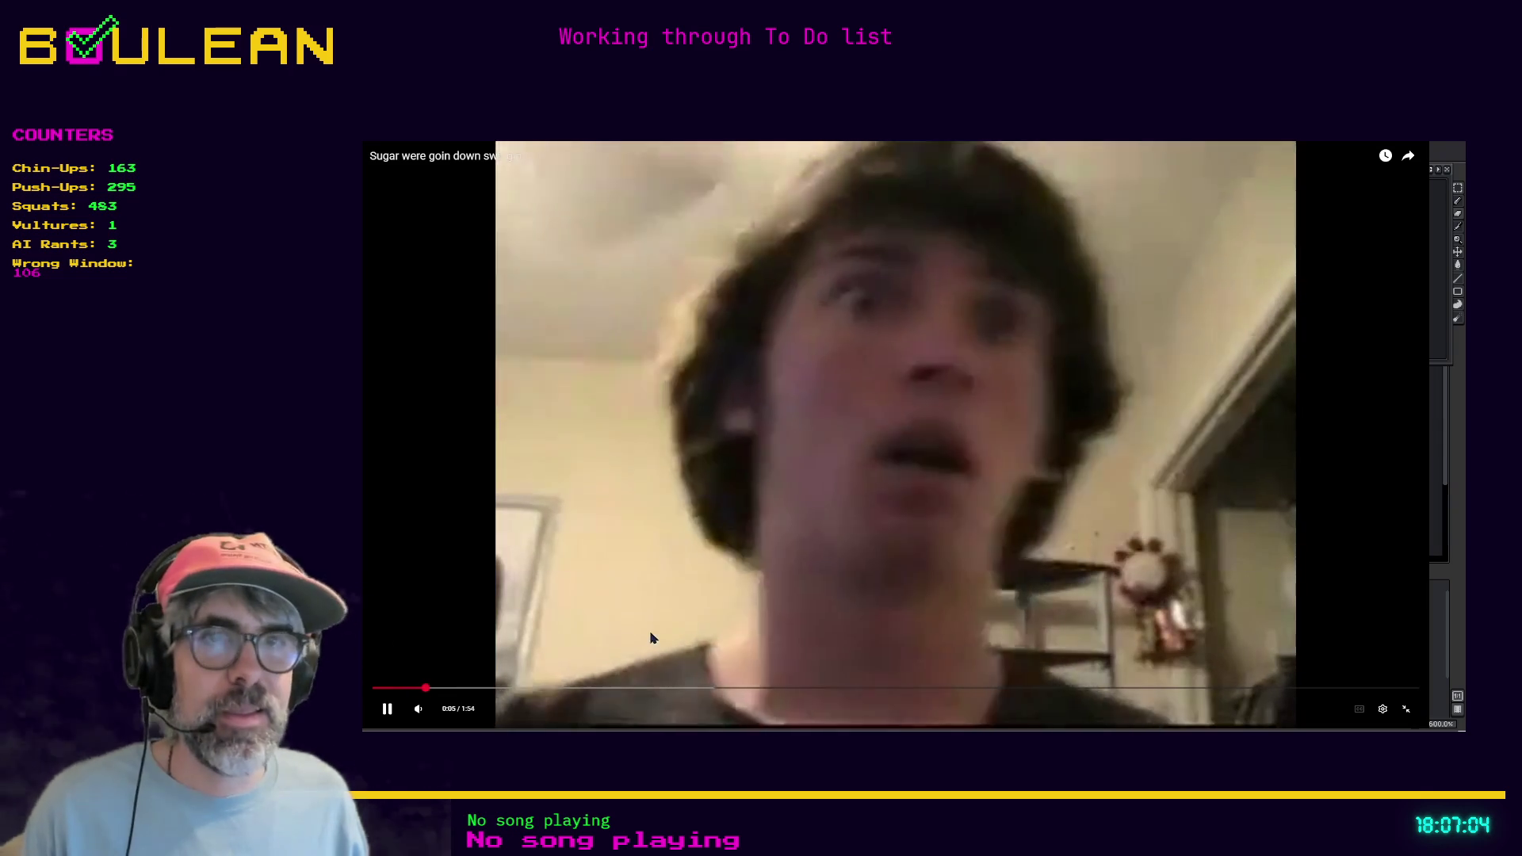
double_click(650, 638)
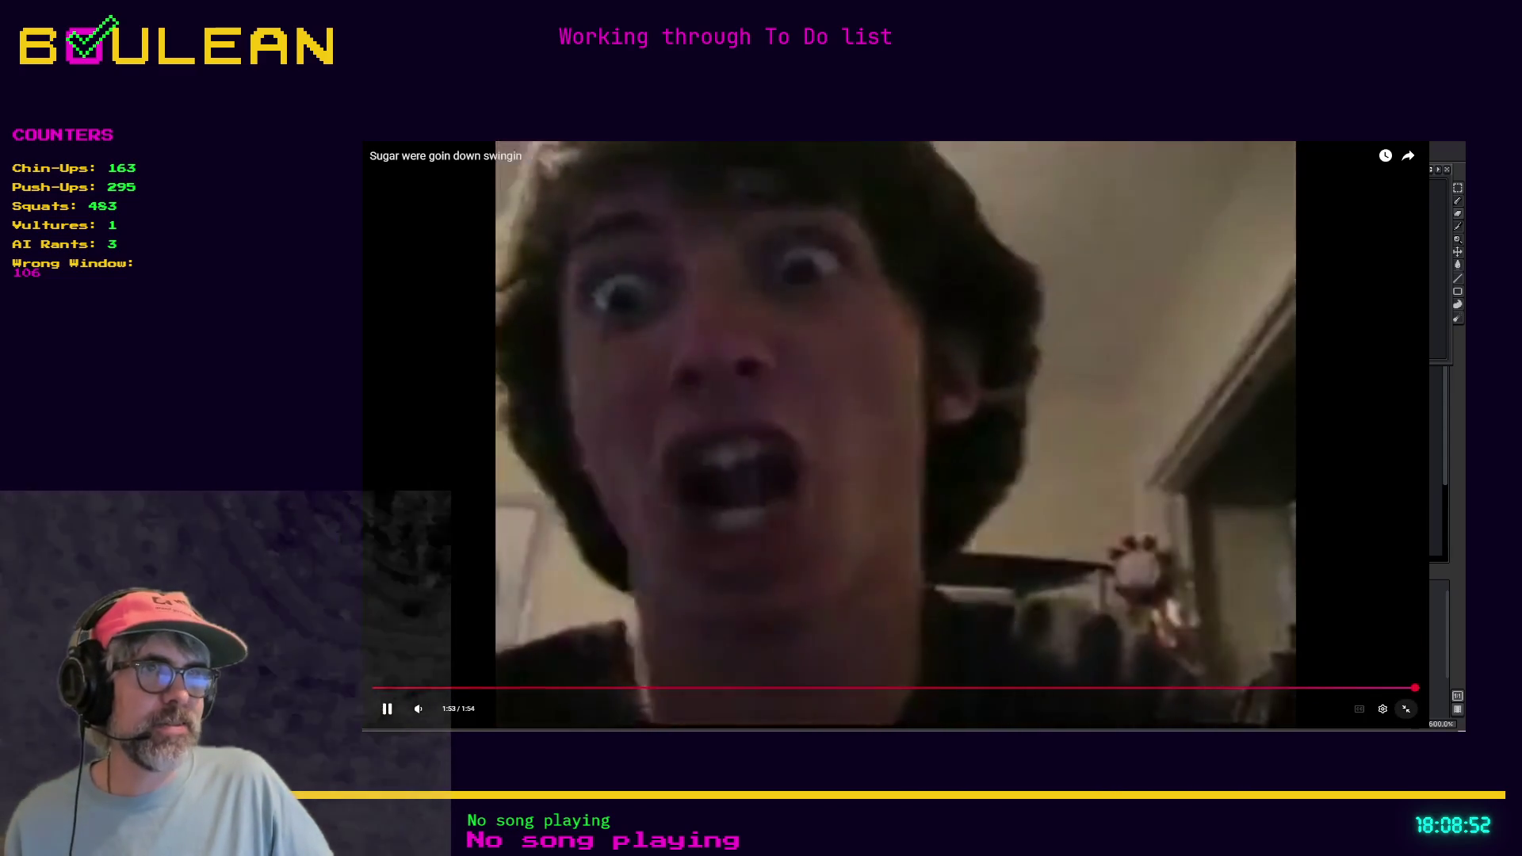
Leave the finished featured video and return to the Omegapatten channel page
left_click(1405, 708)
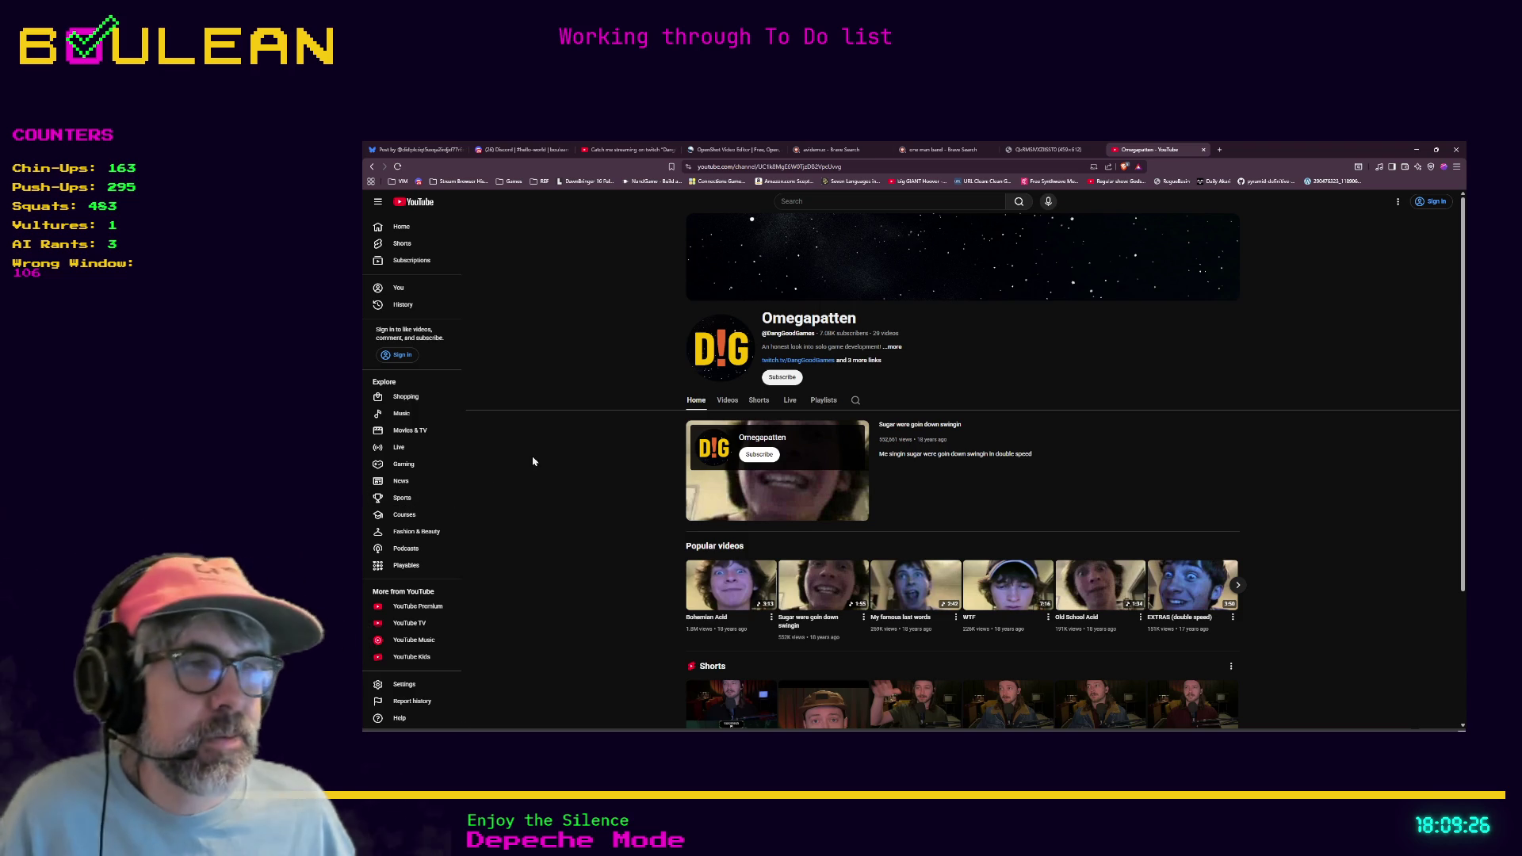
Back in Aseprite, select the wizard layers from Beard up to Eye and delete them
left_click(1415, 151)
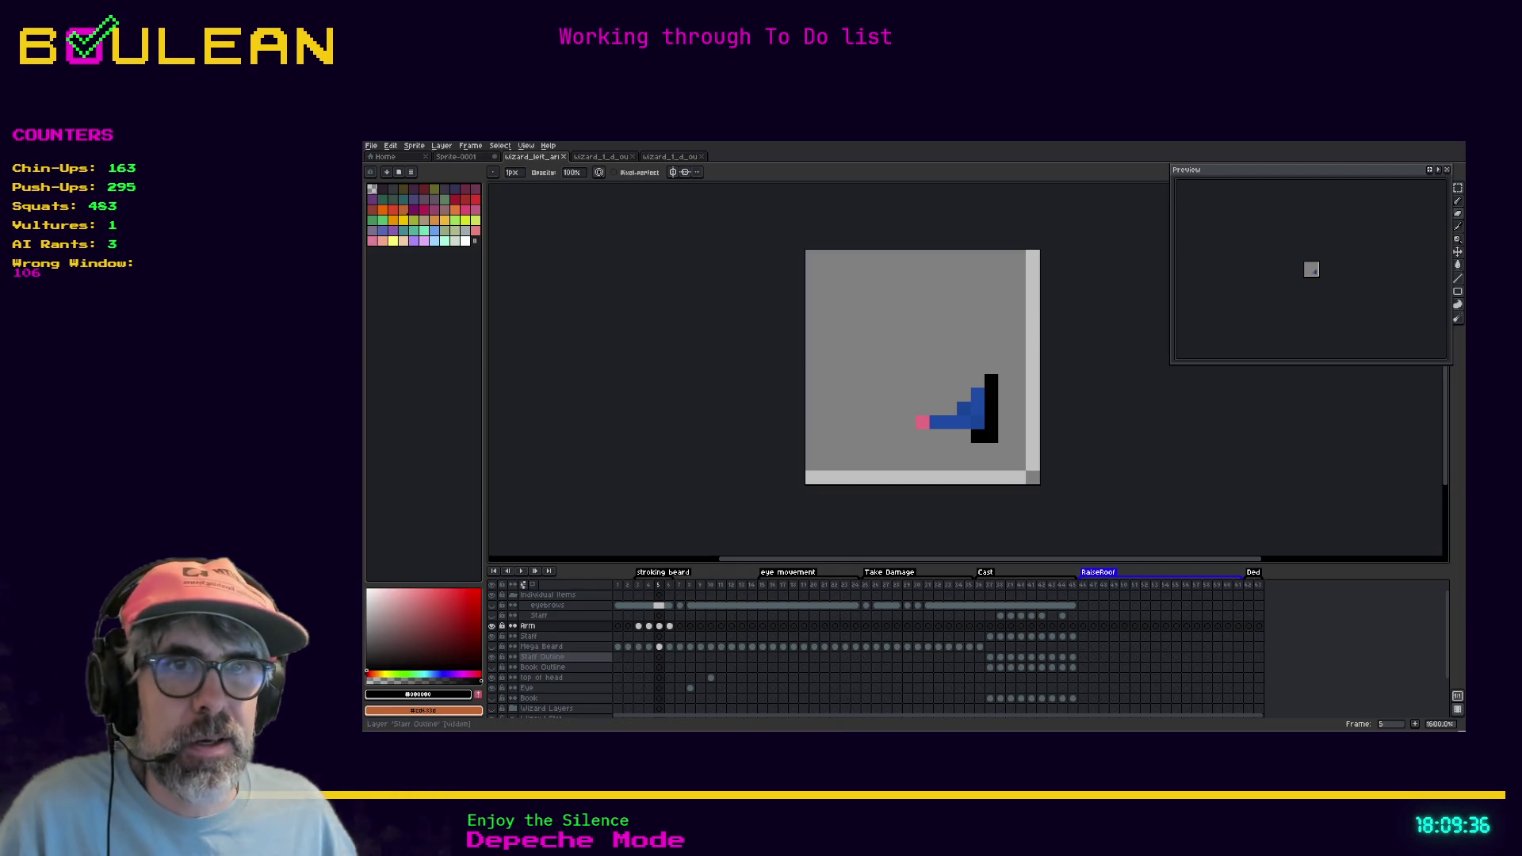
scroll(546, 650, "down", 3)
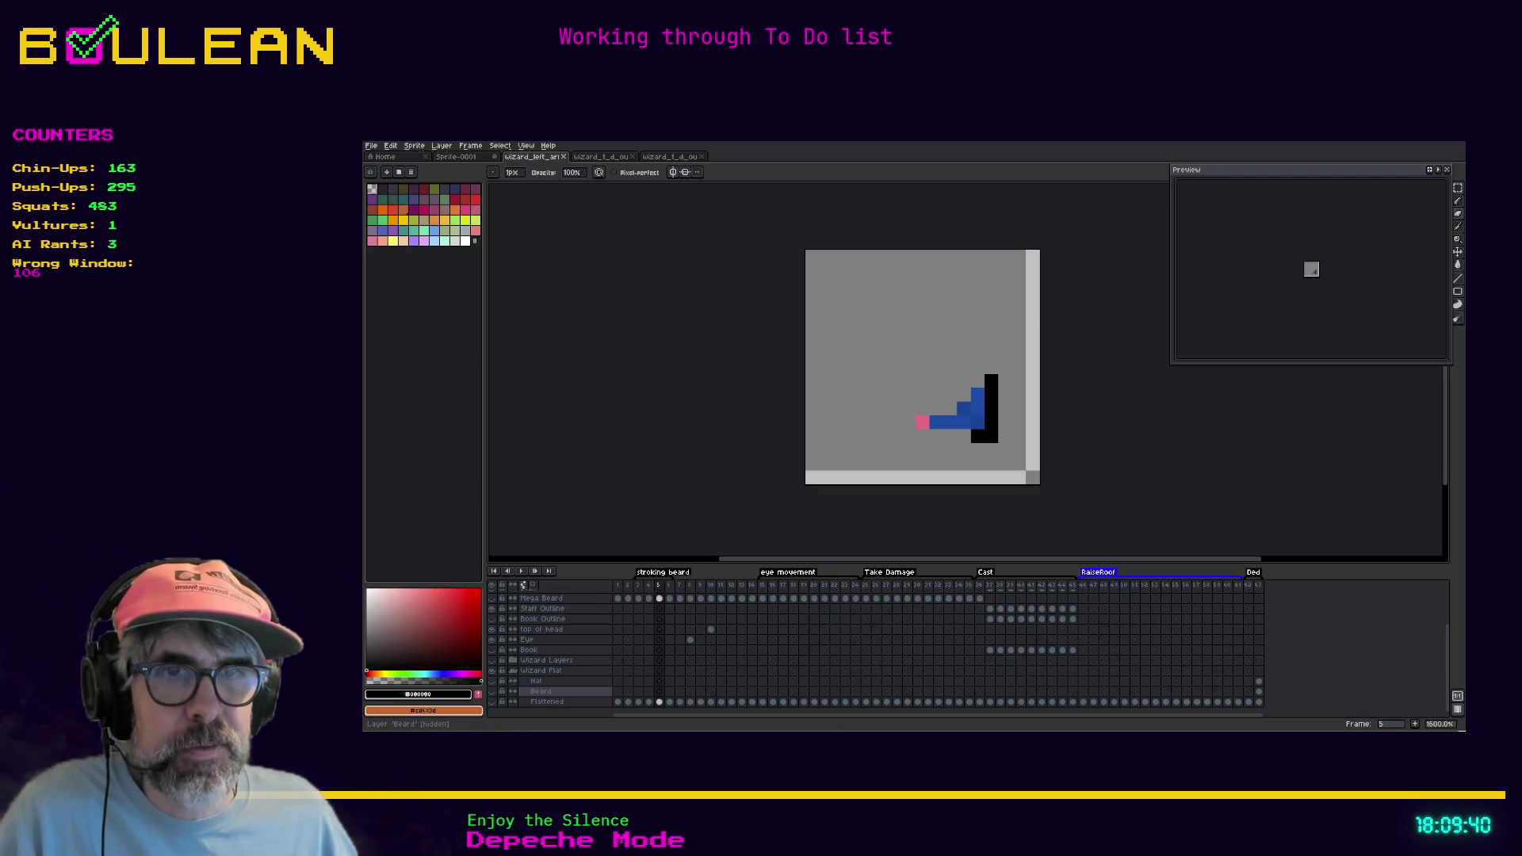
left_click_drag(539, 691, 544, 674)
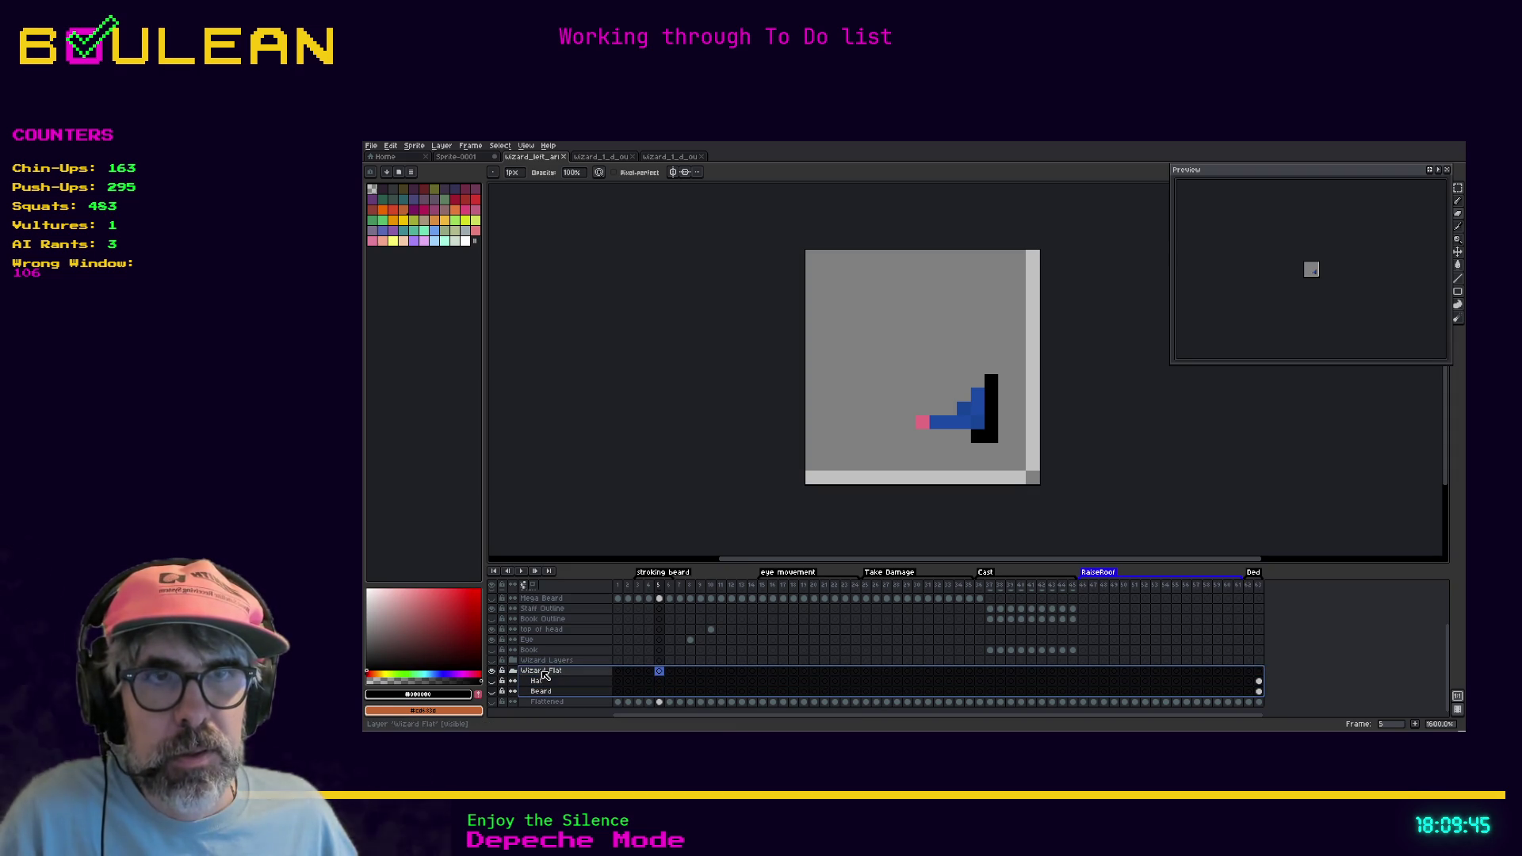
left_click(493, 704)
left_click(493, 704)
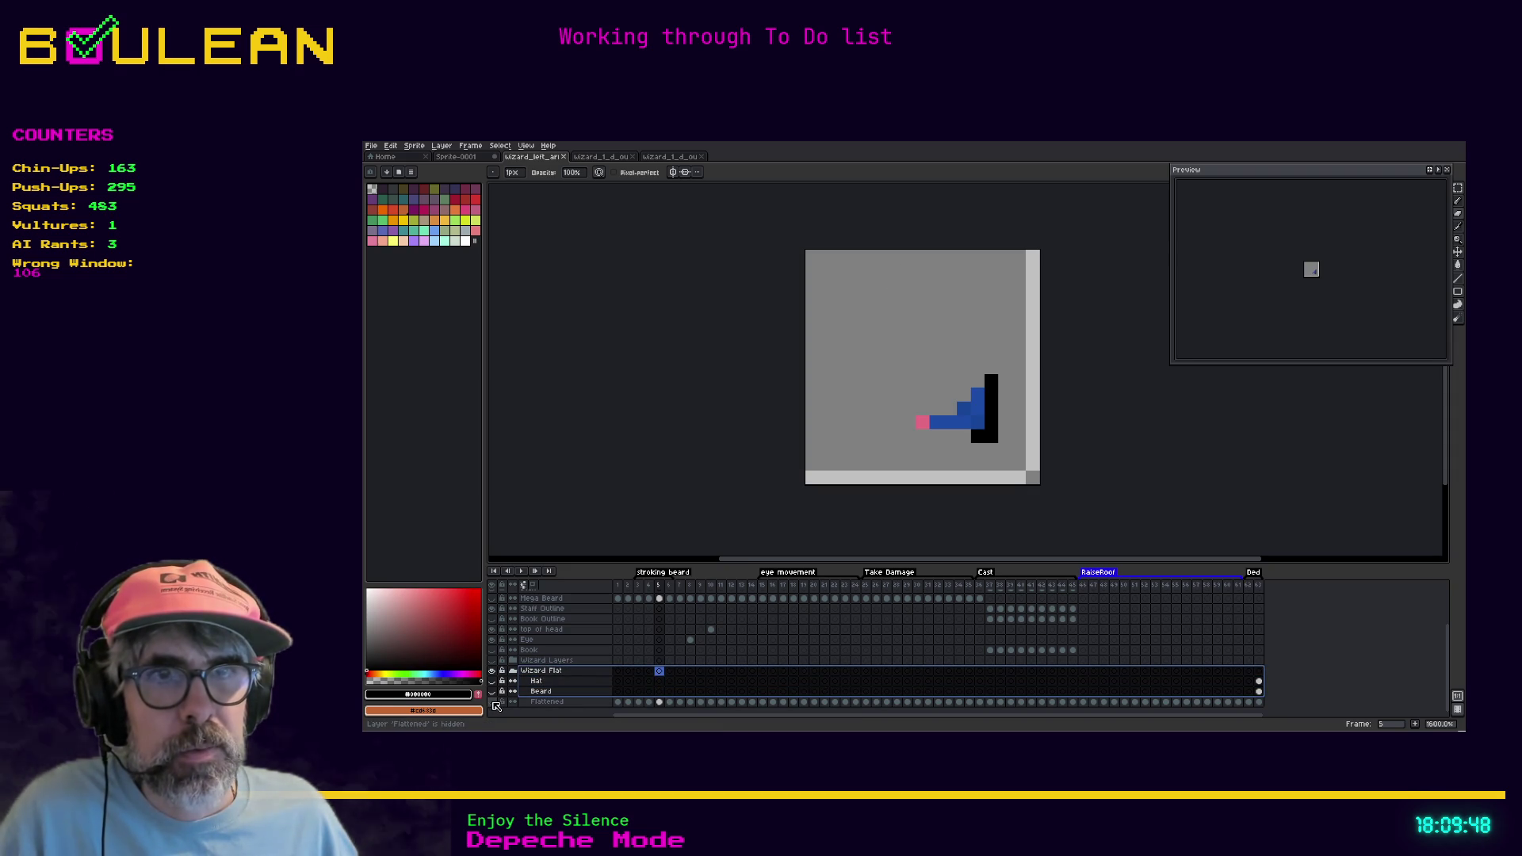
left_click_drag(547, 672, 542, 608)
right_click(544, 616)
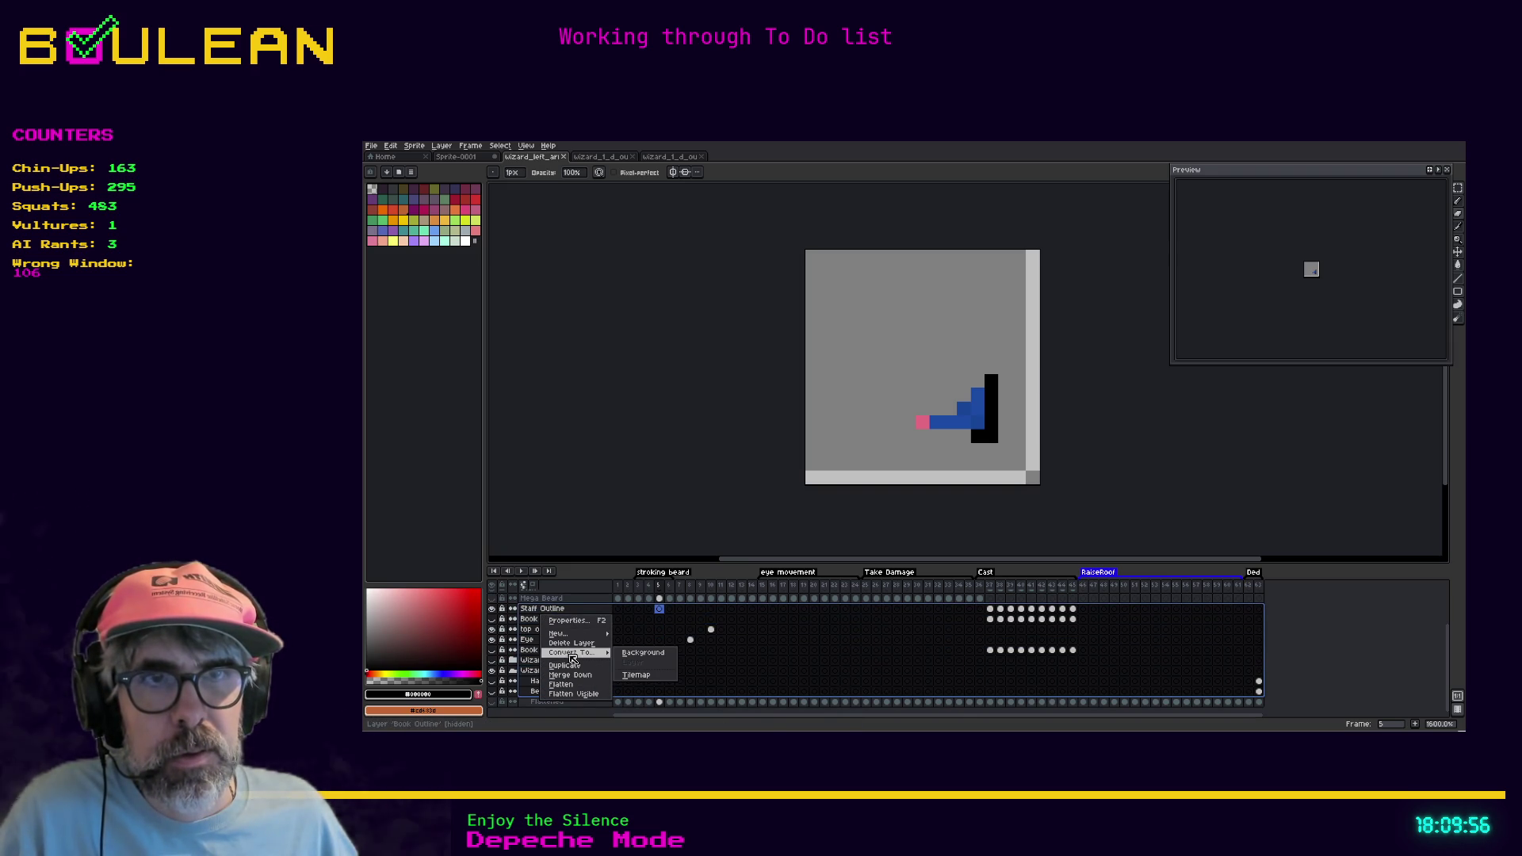
left_click(570, 642)
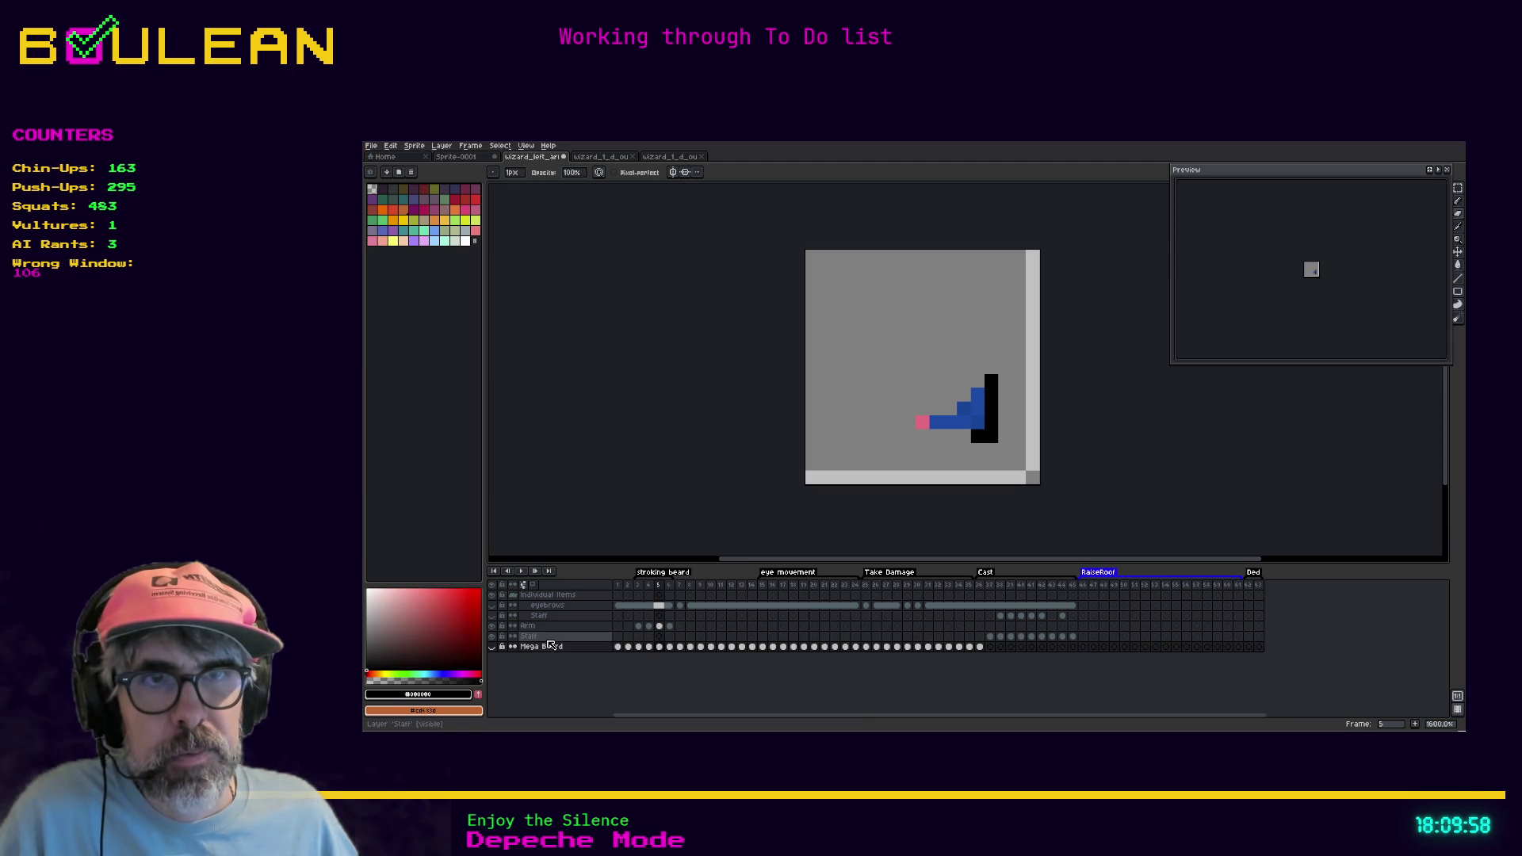
Delete the Staff layer and Individual Items group, then undo twice to restore the removed layers
right_click(551, 639)
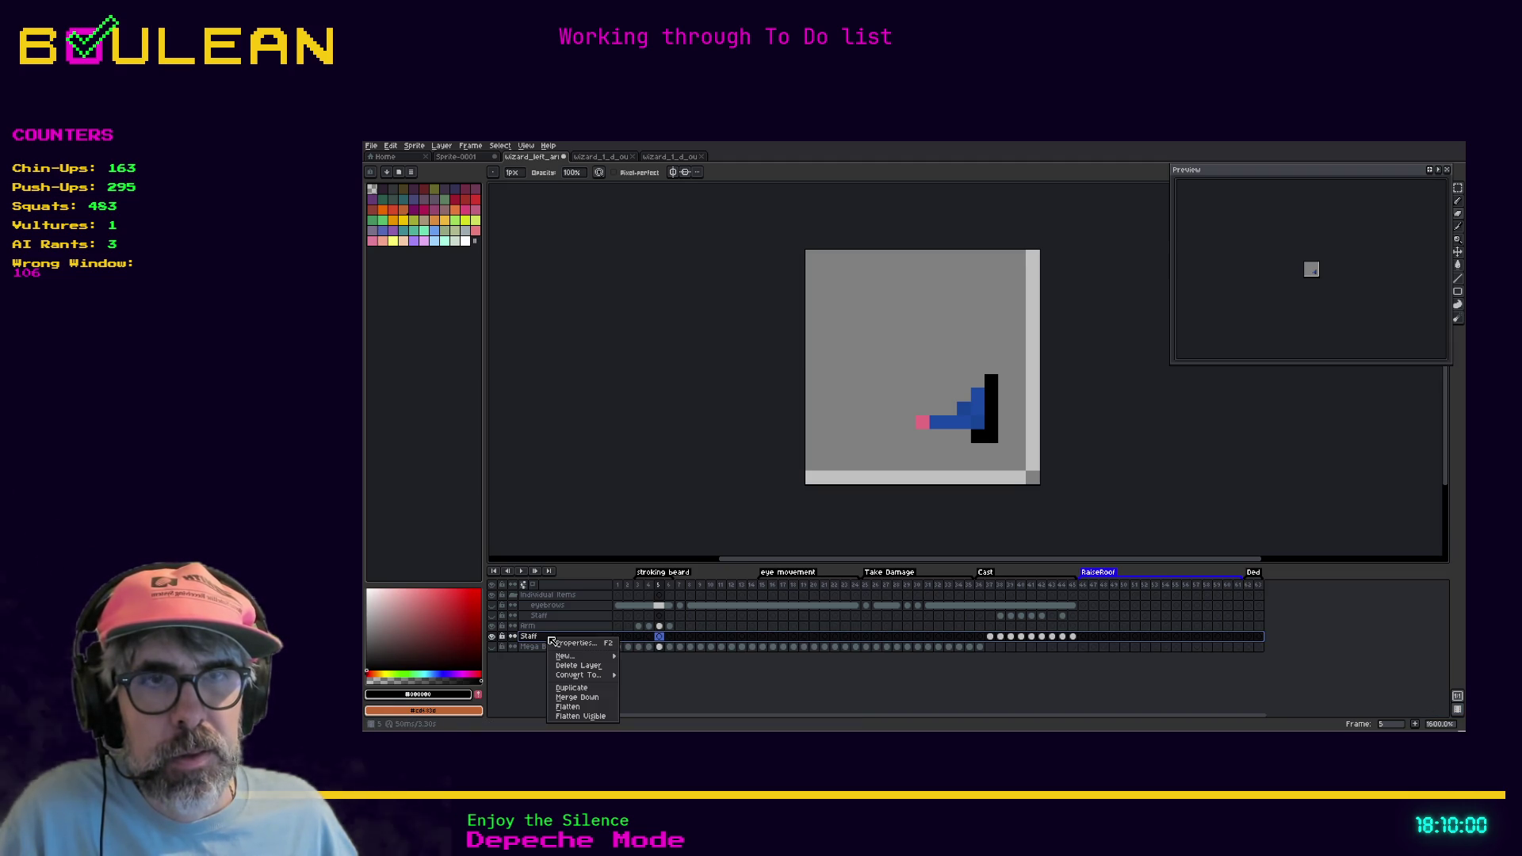
mouse_move(579, 675)
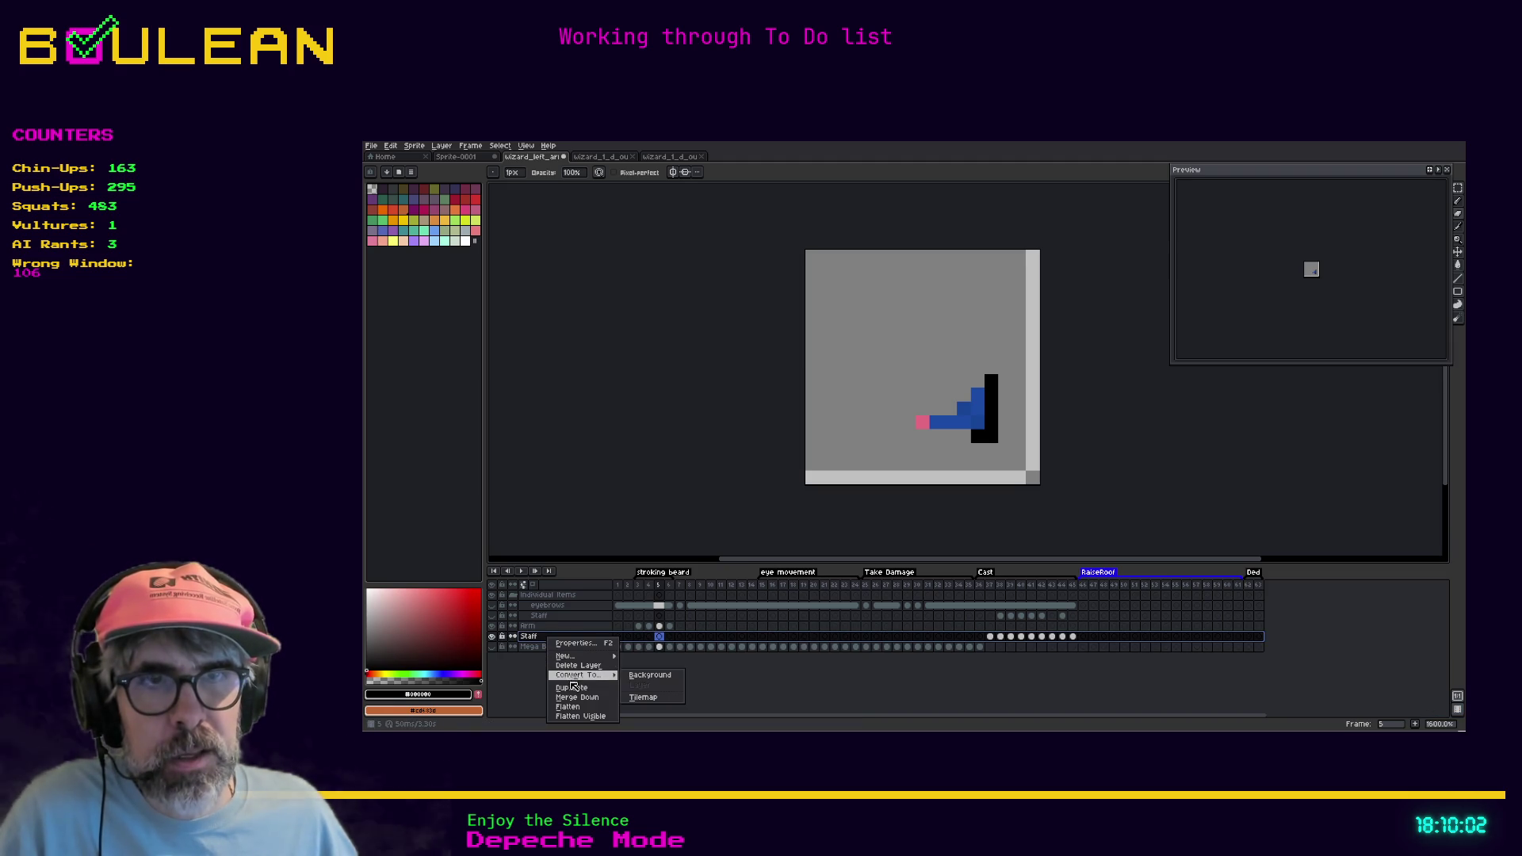
left_click(581, 667)
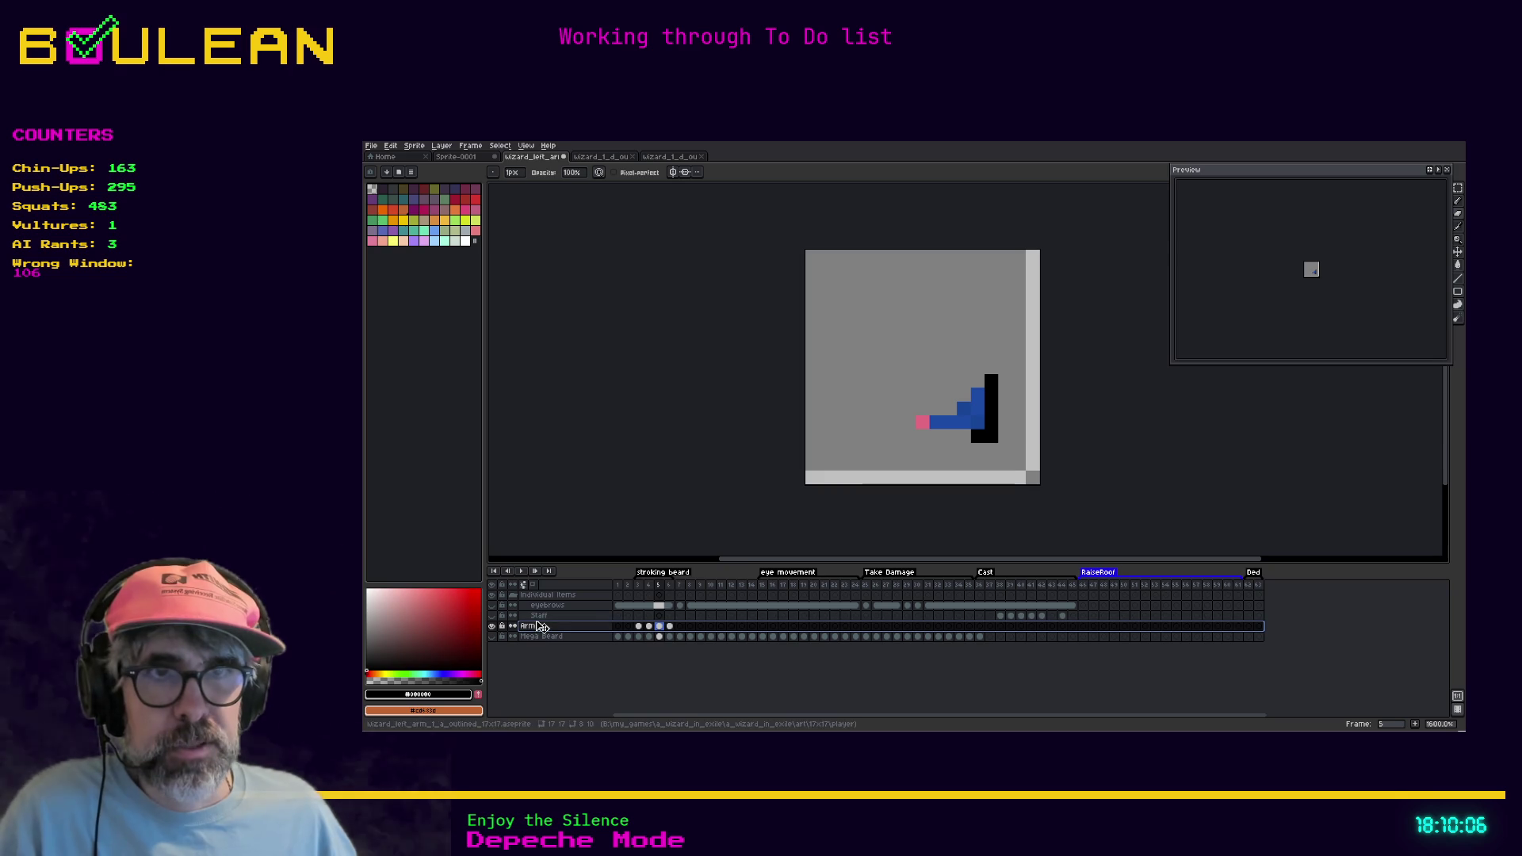
left_click_drag(542, 616, 548, 596)
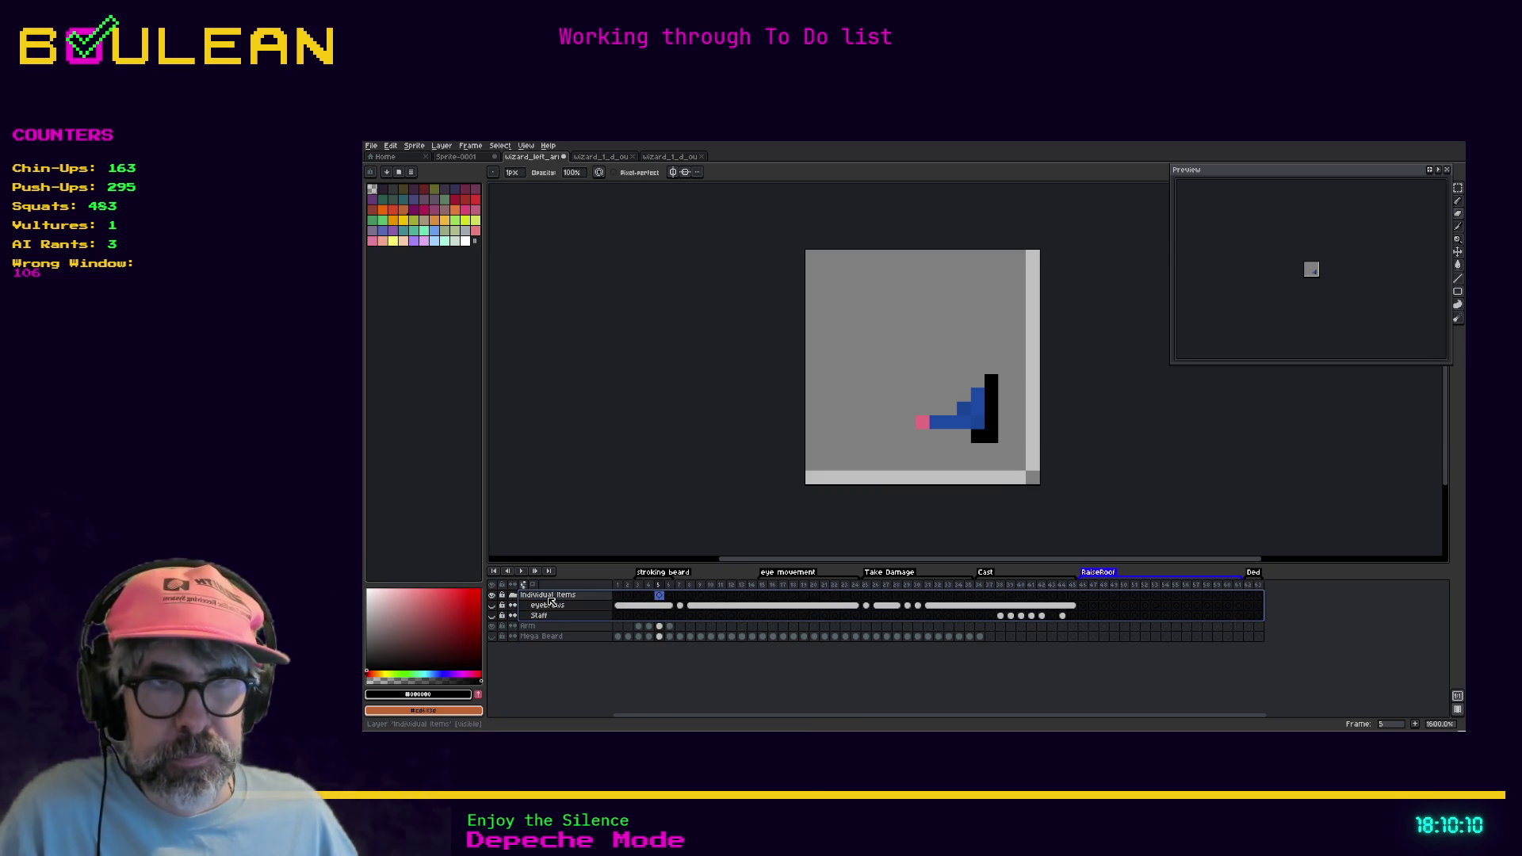
right_click(549, 597)
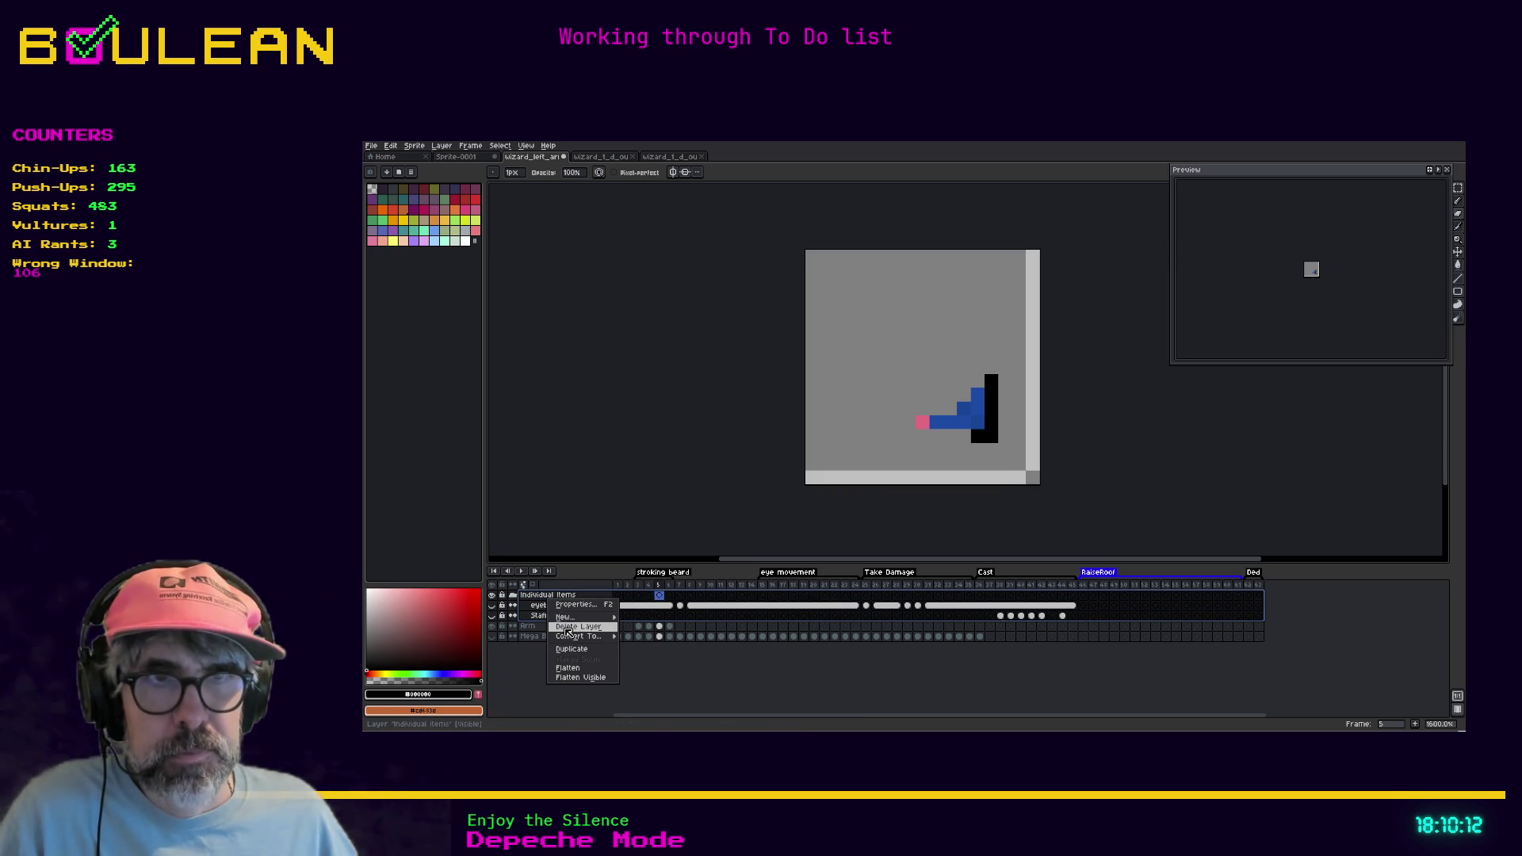
left_click(567, 627)
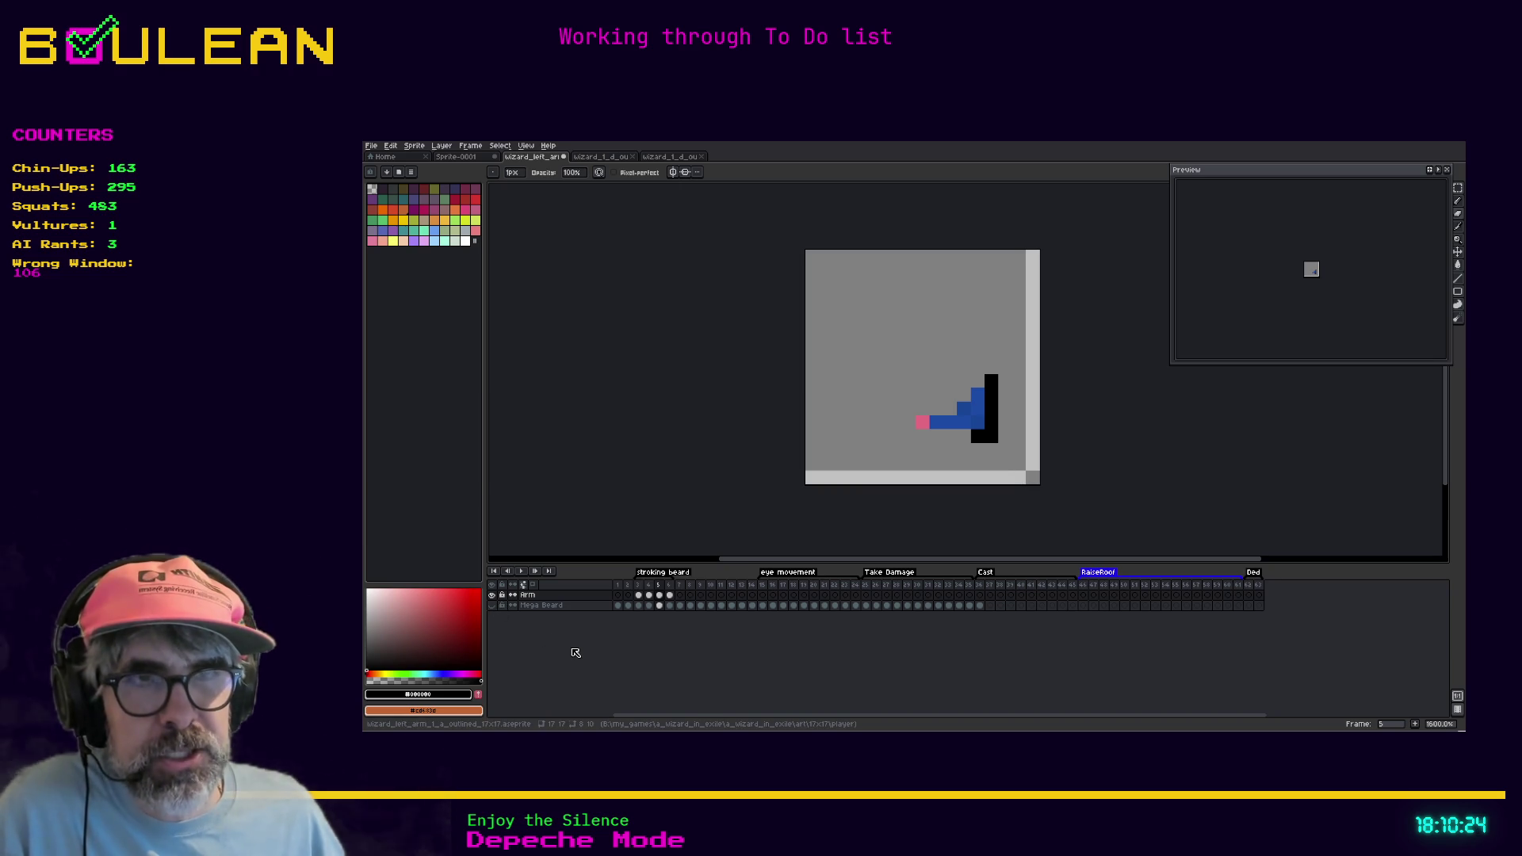
key("ctrl+z")
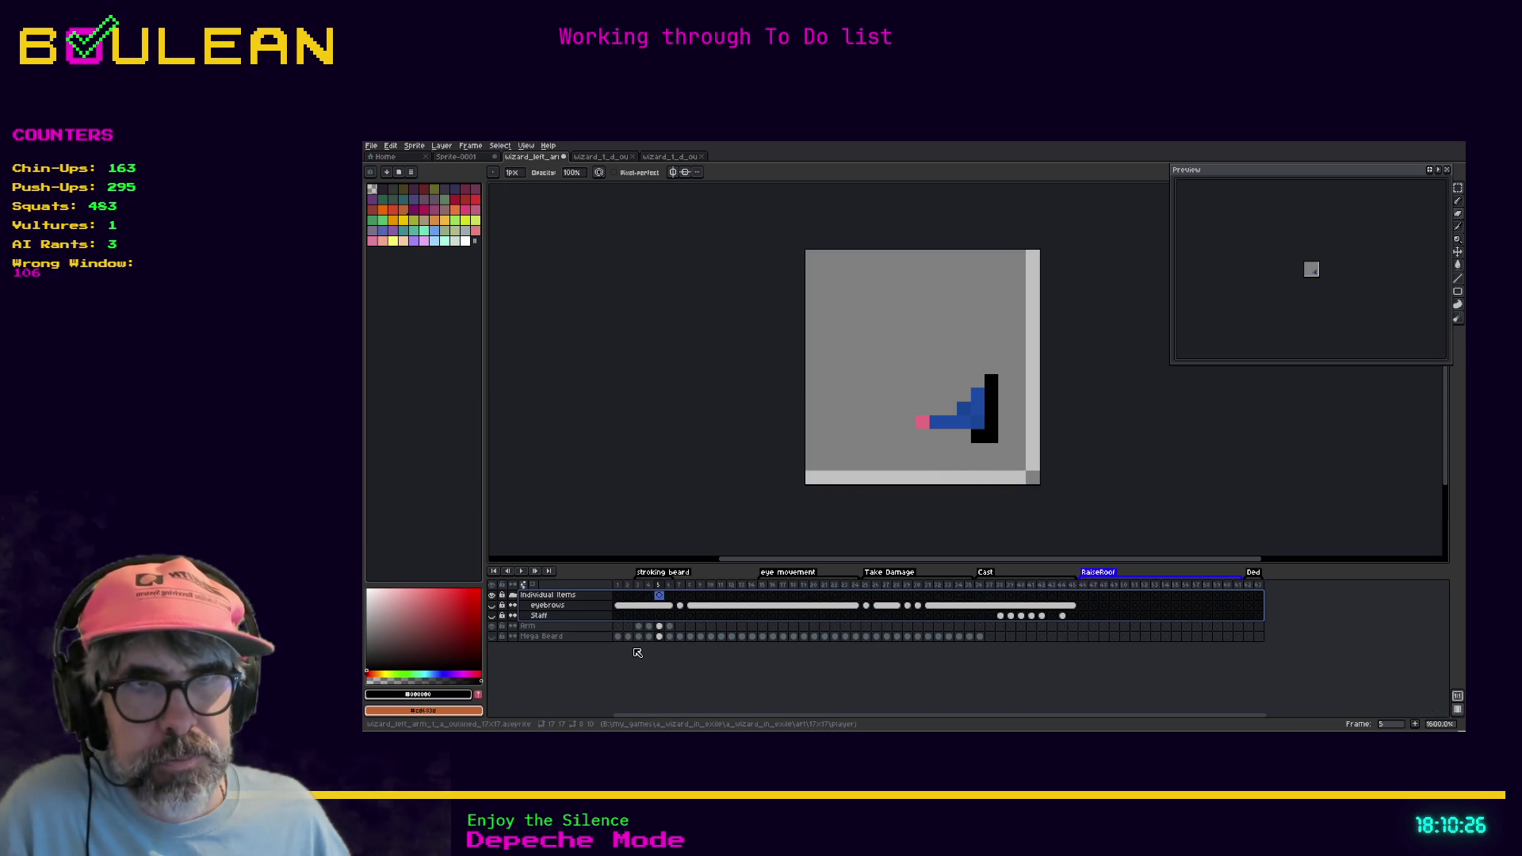
key("ctrl+z")
Delete the Wizard Layers group and the Beard layer
scroll(634, 650, "down", 2)
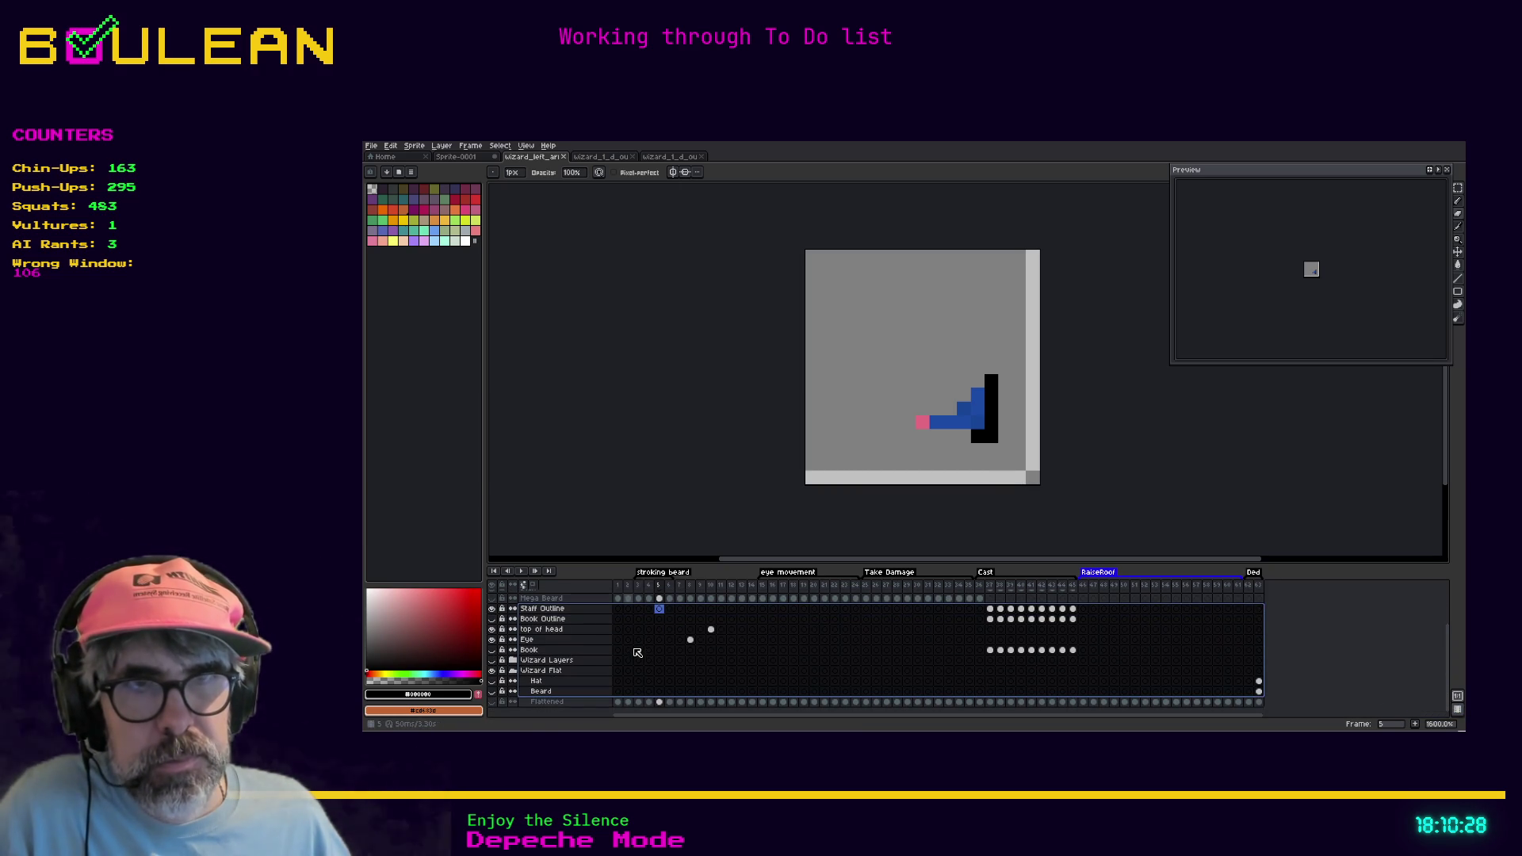
right_click(571, 670)
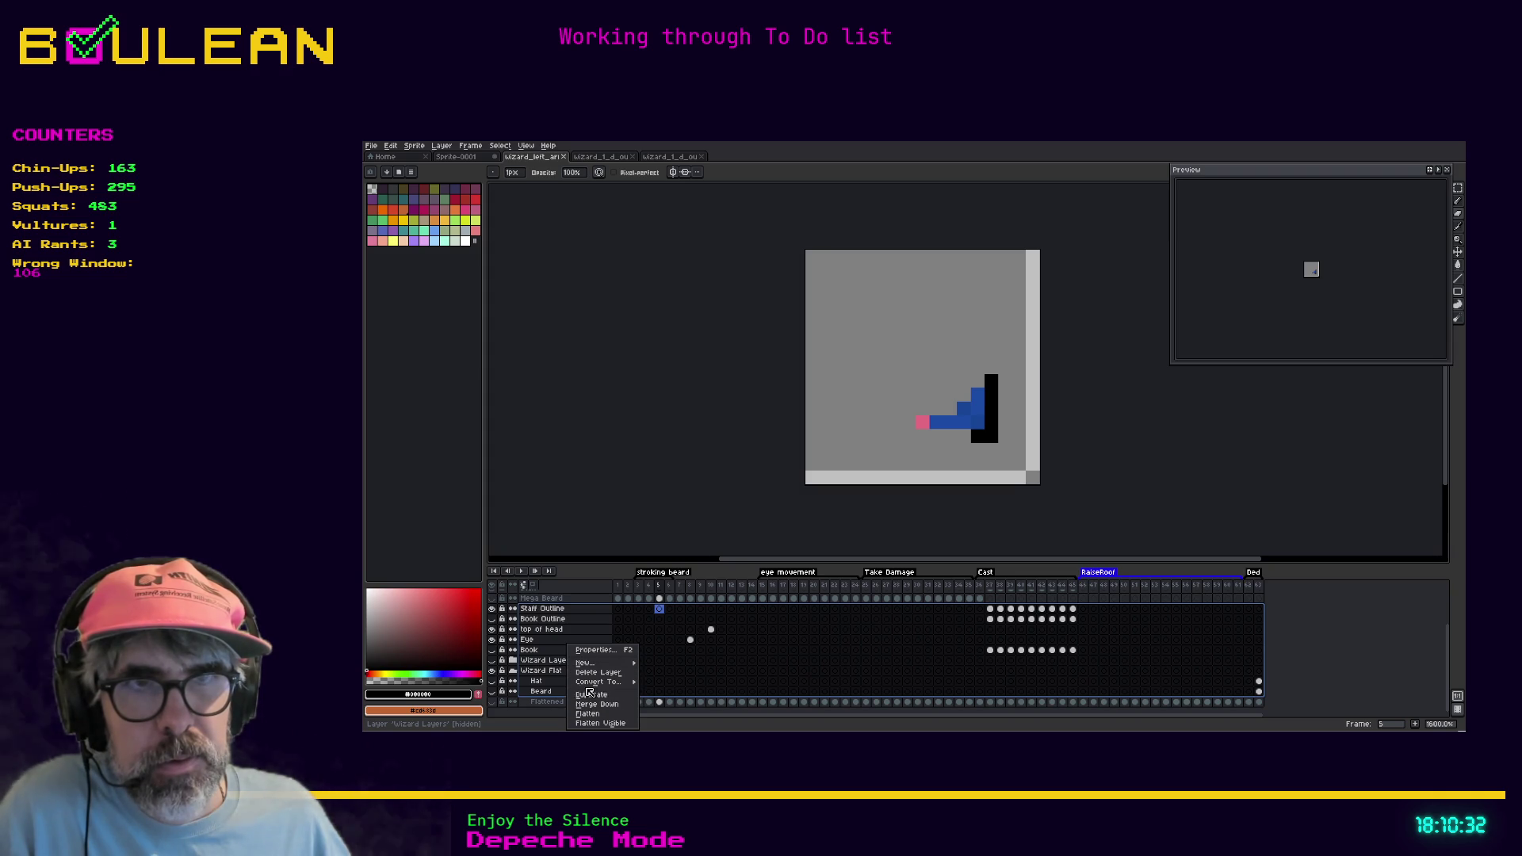
left_click(598, 672)
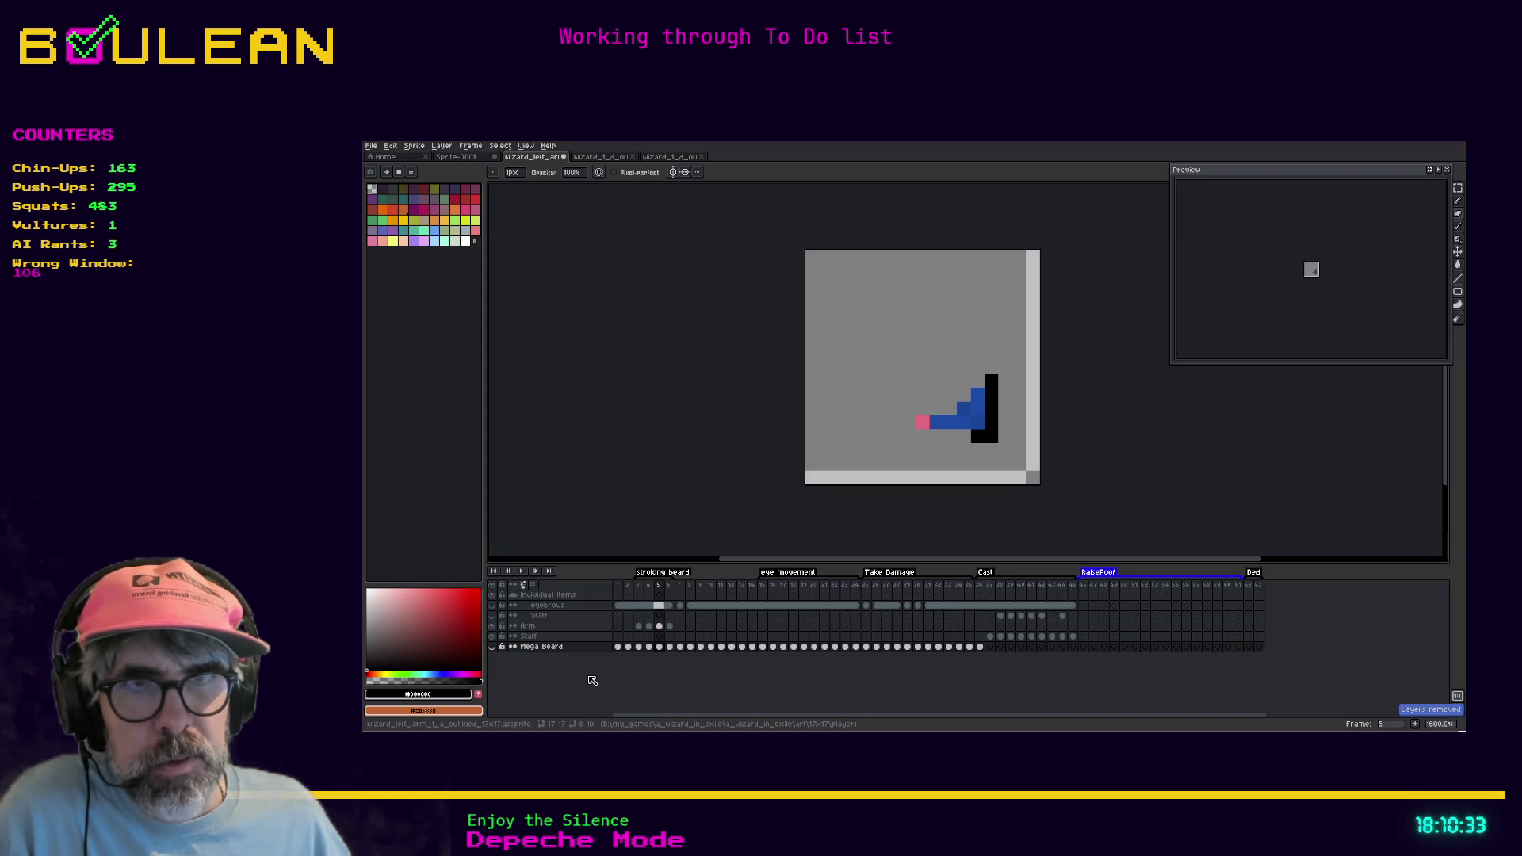
left_click(541, 637)
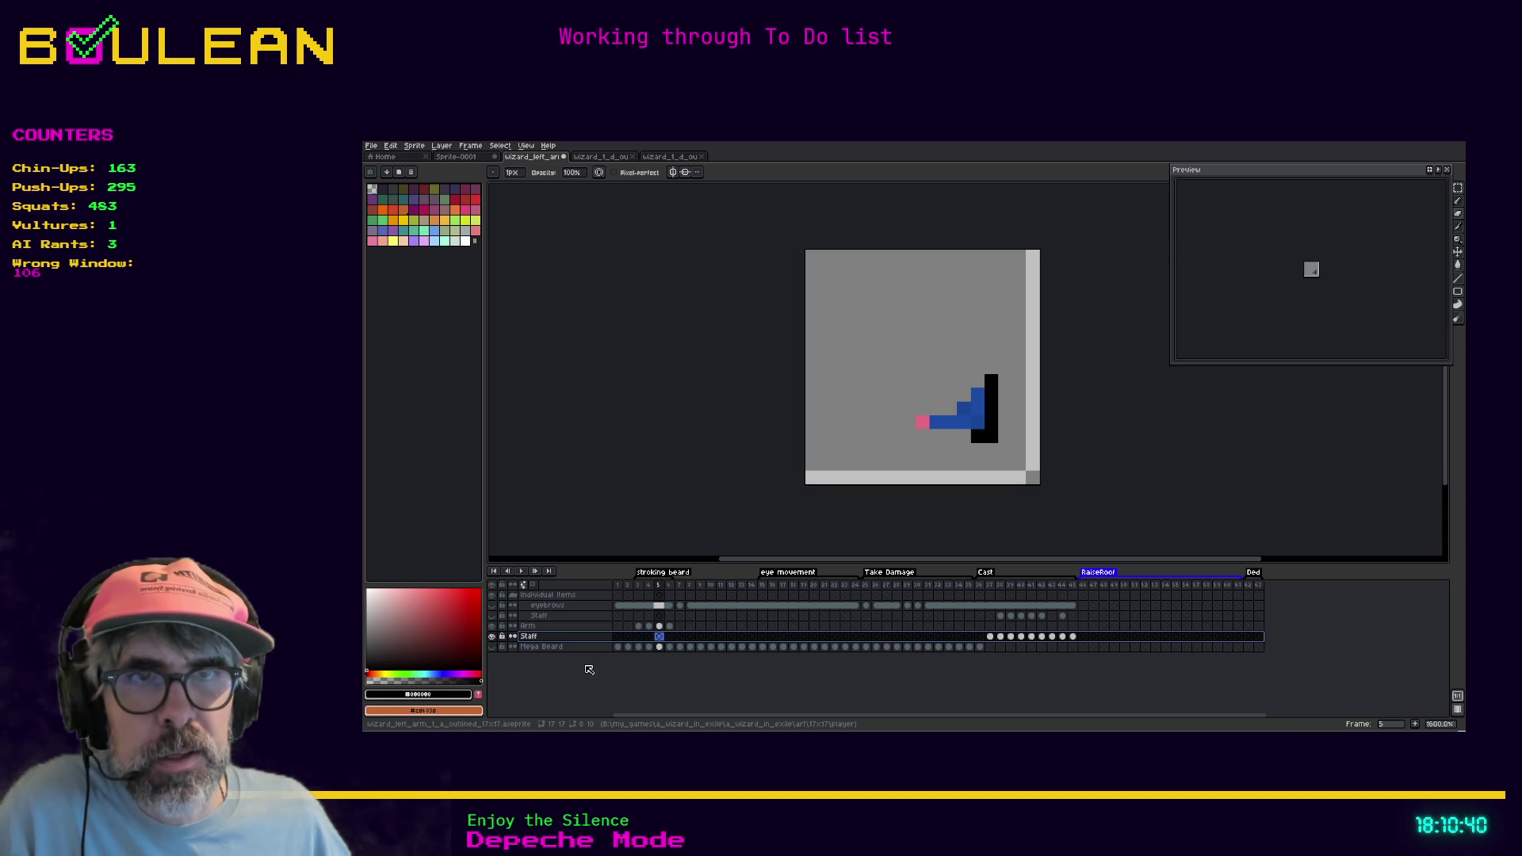
scroll(579, 674, "down", 3)
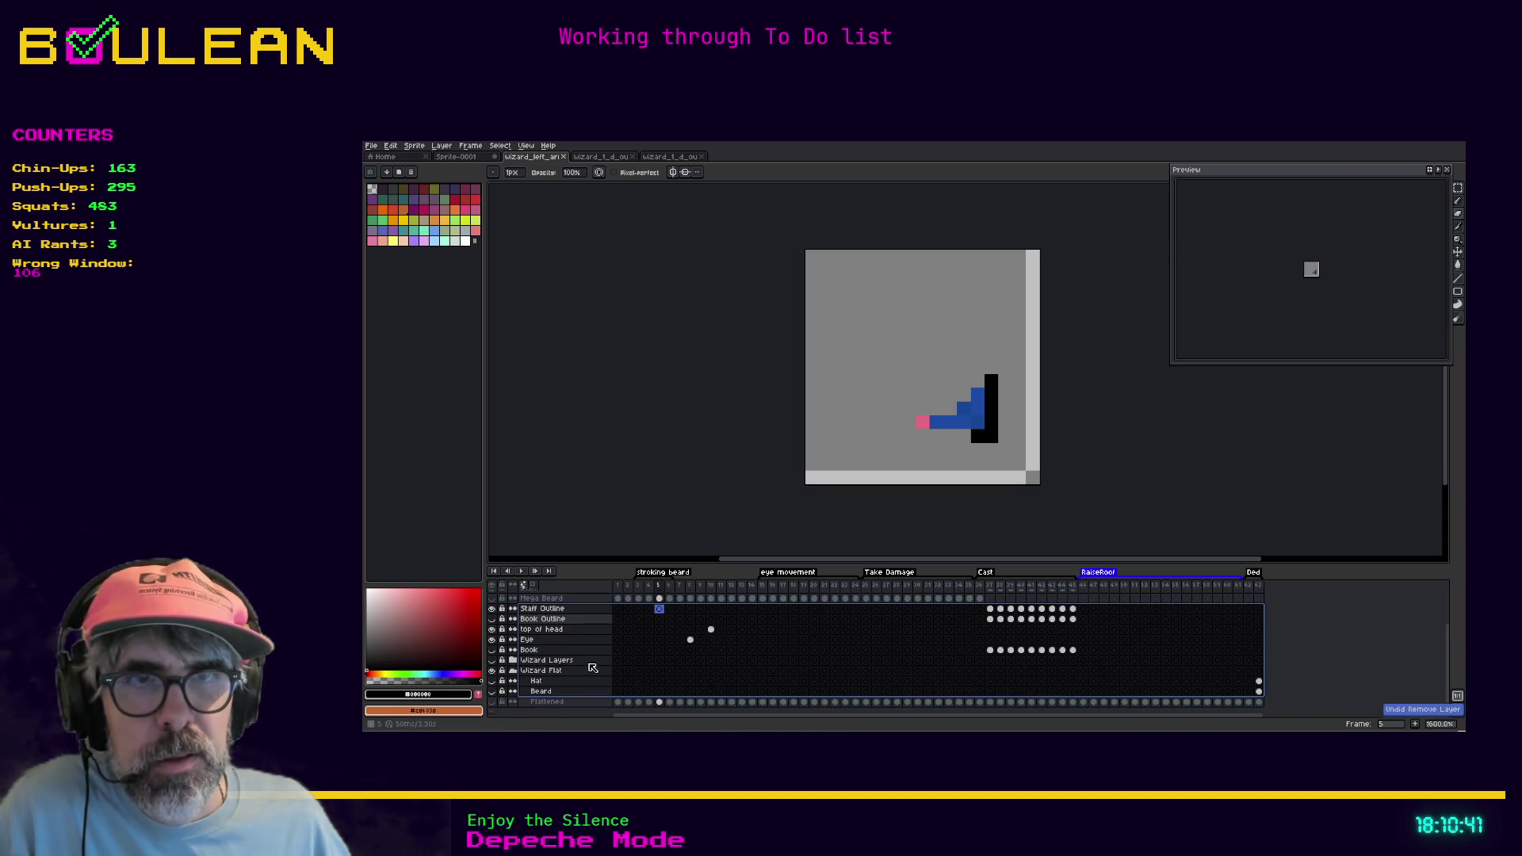
left_click(539, 691)
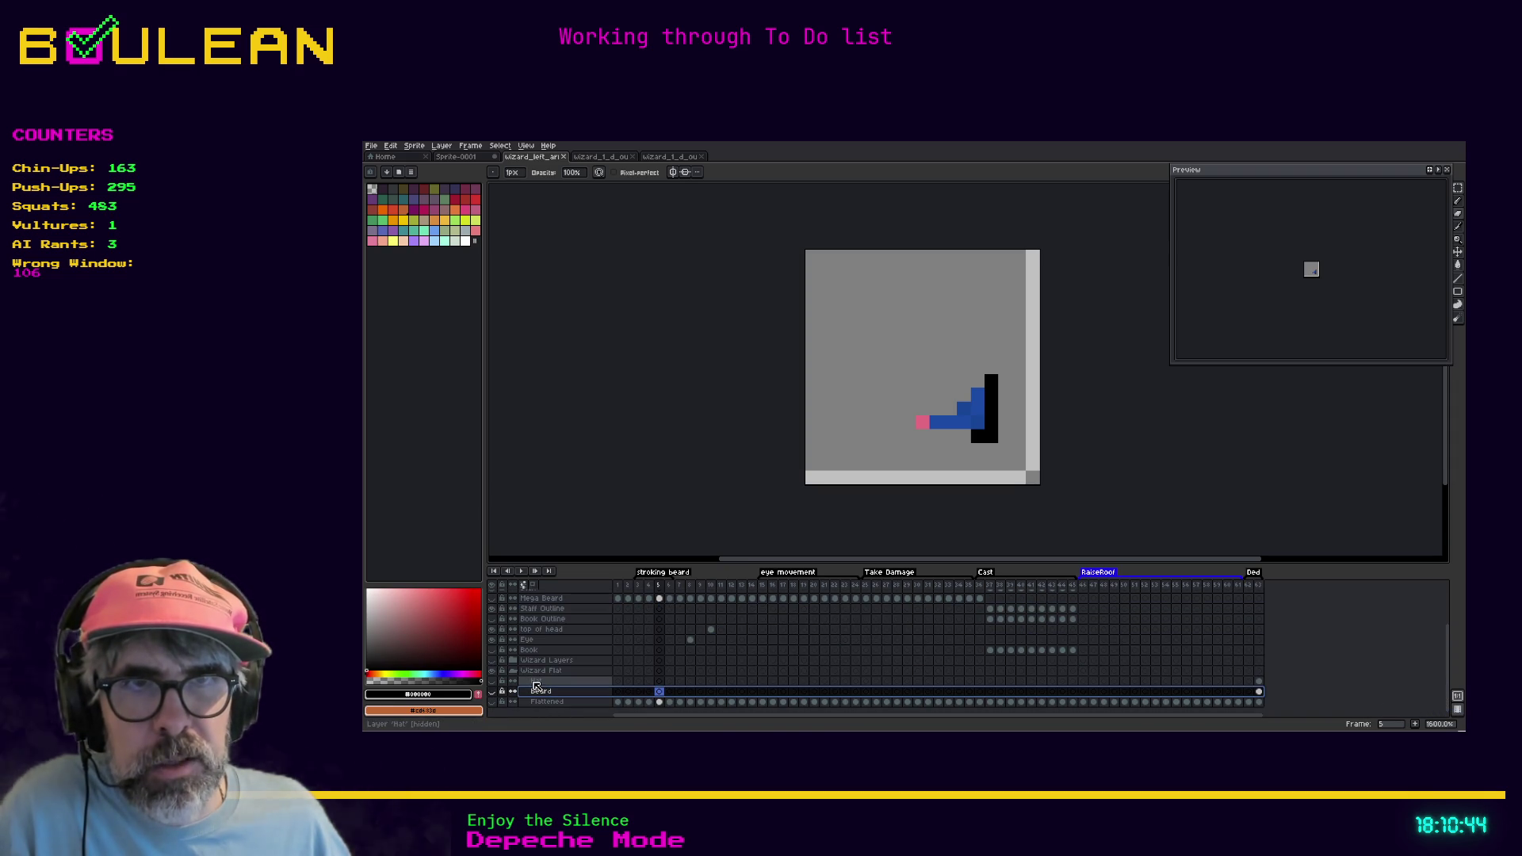
right_click(537, 686)
left_click(569, 681)
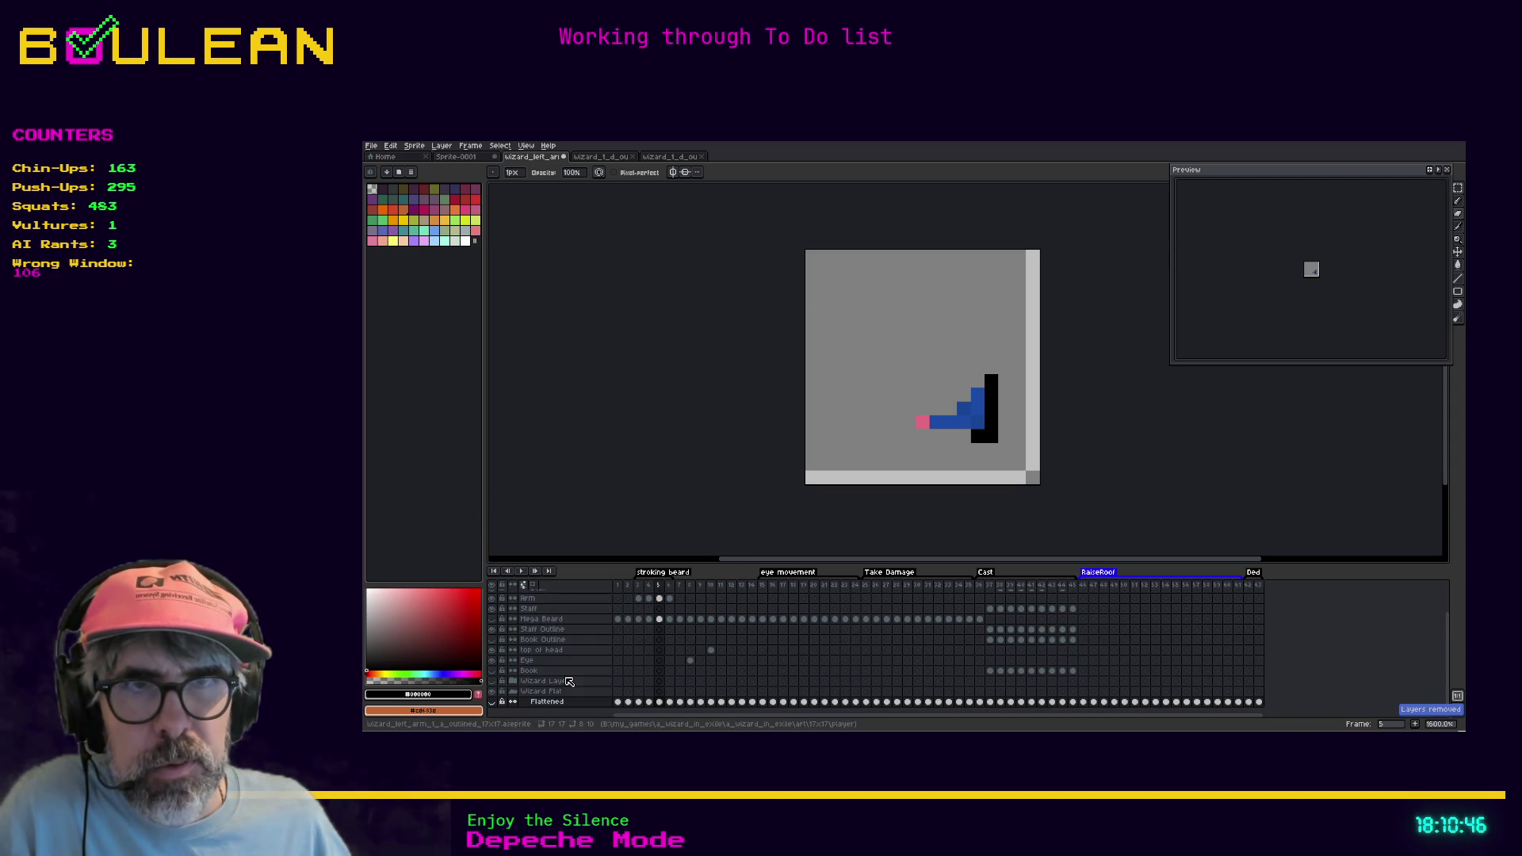
Flatten the Wizard group and delete the layers up through Staff Outline
right_click(537, 684)
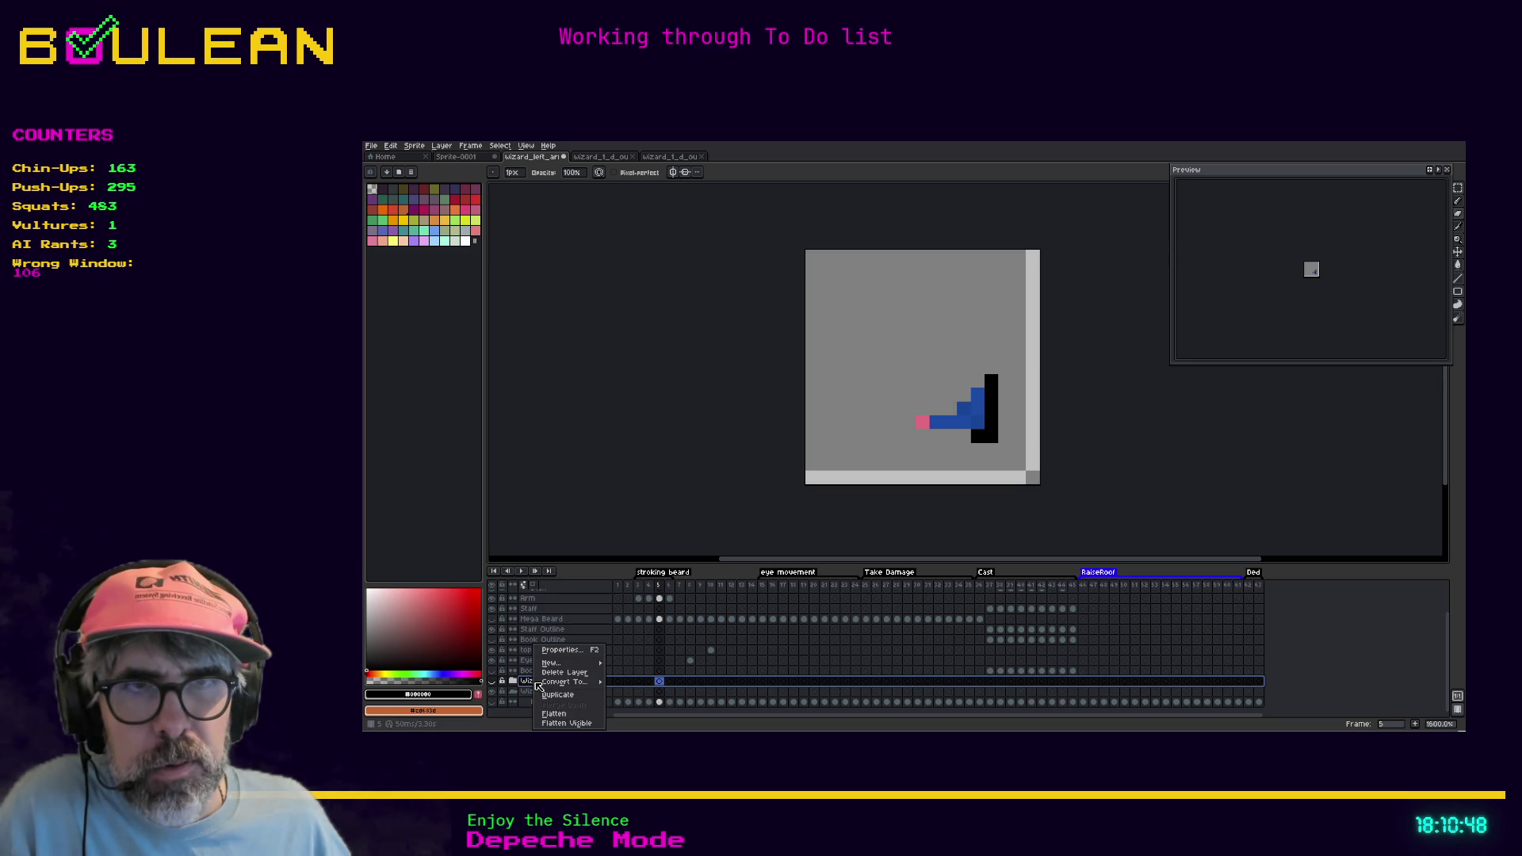
left_click(554, 714)
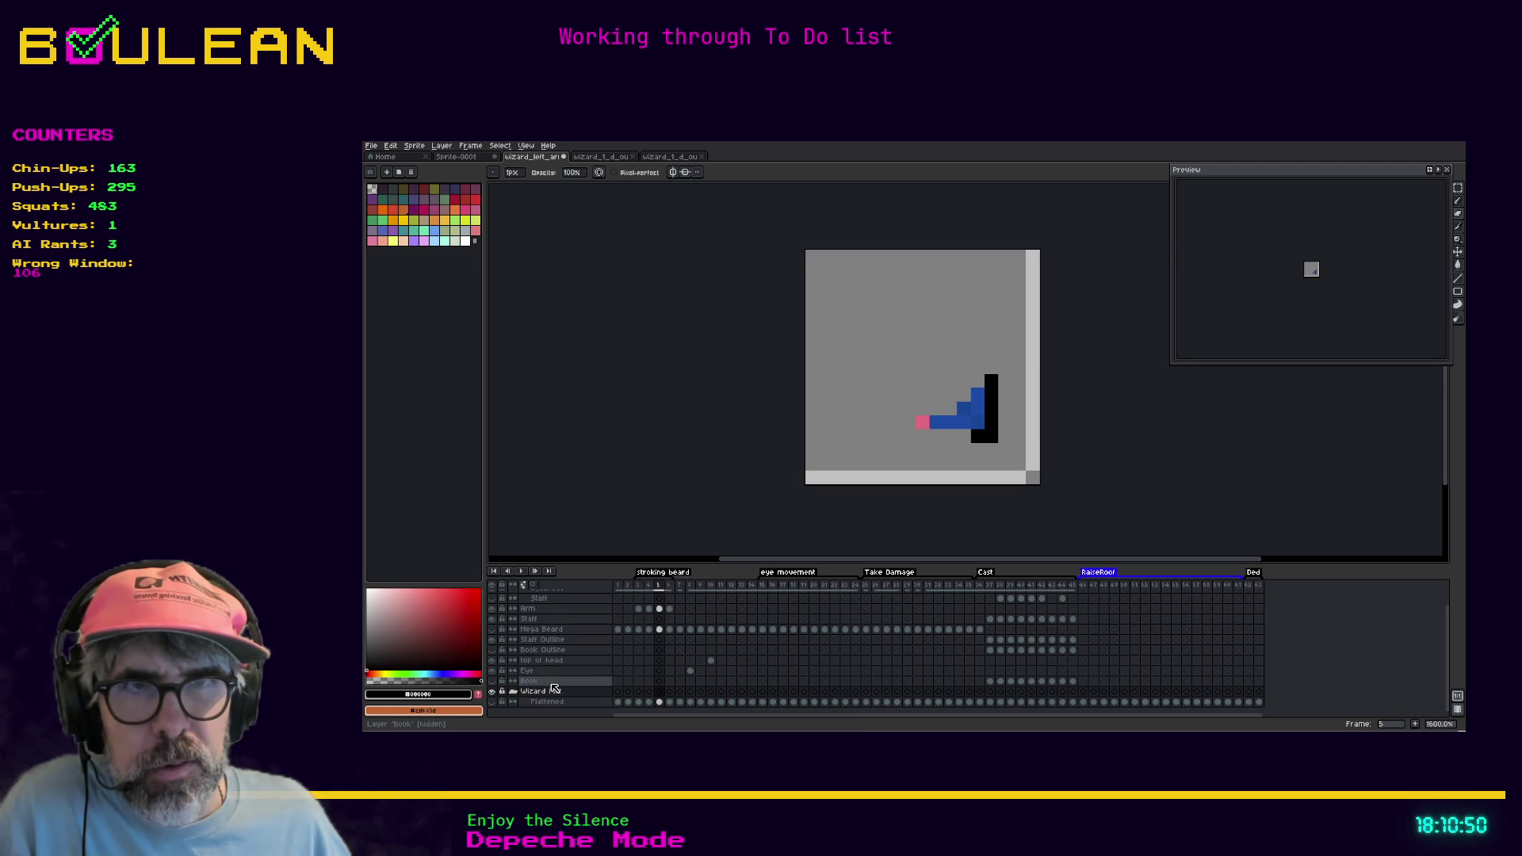
left_click_drag(554, 685, 556, 641)
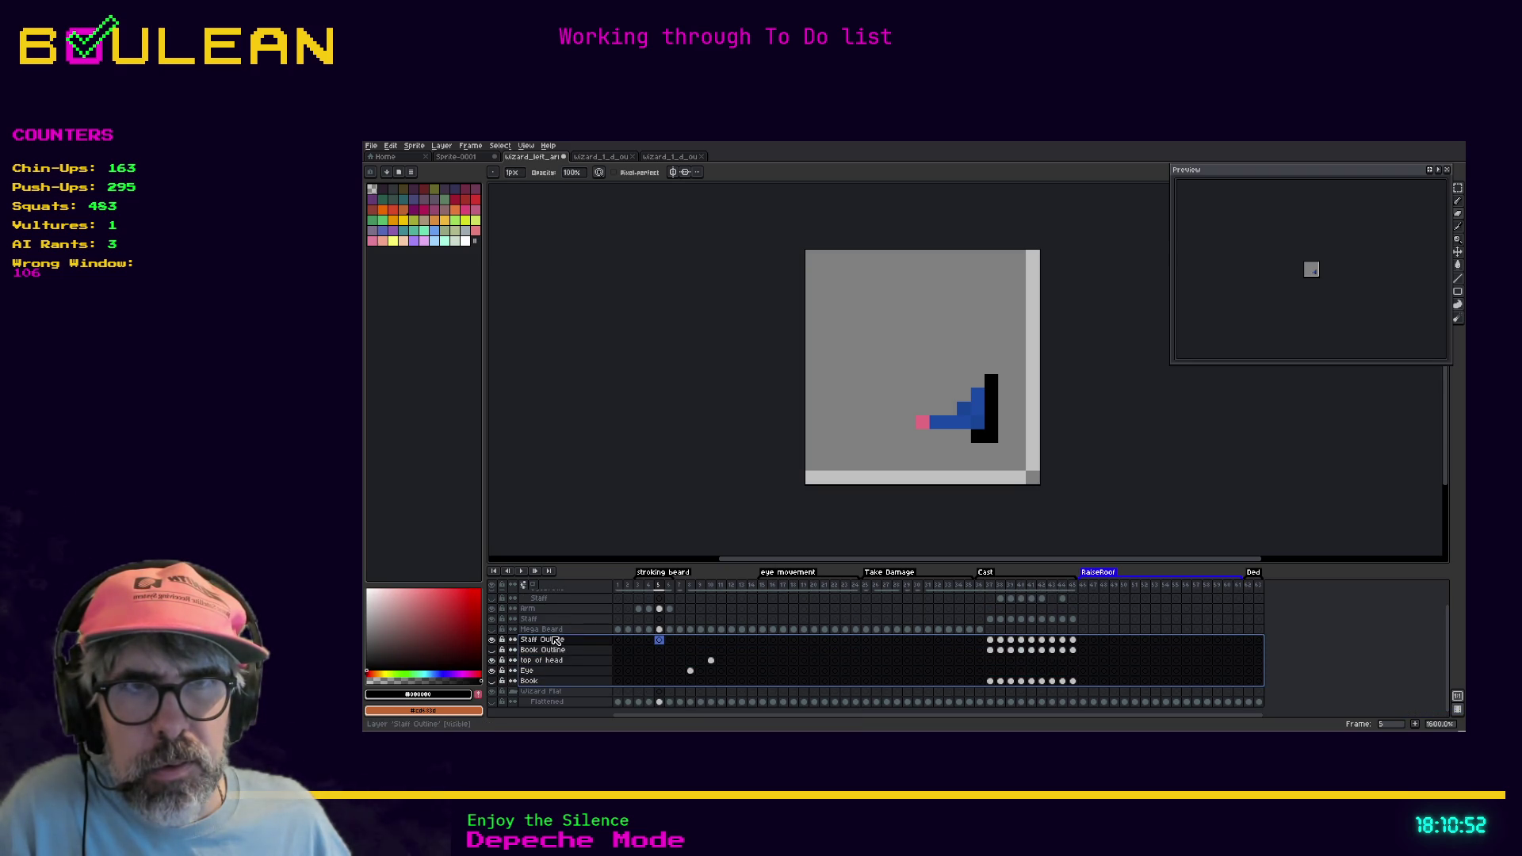
right_click(553, 642)
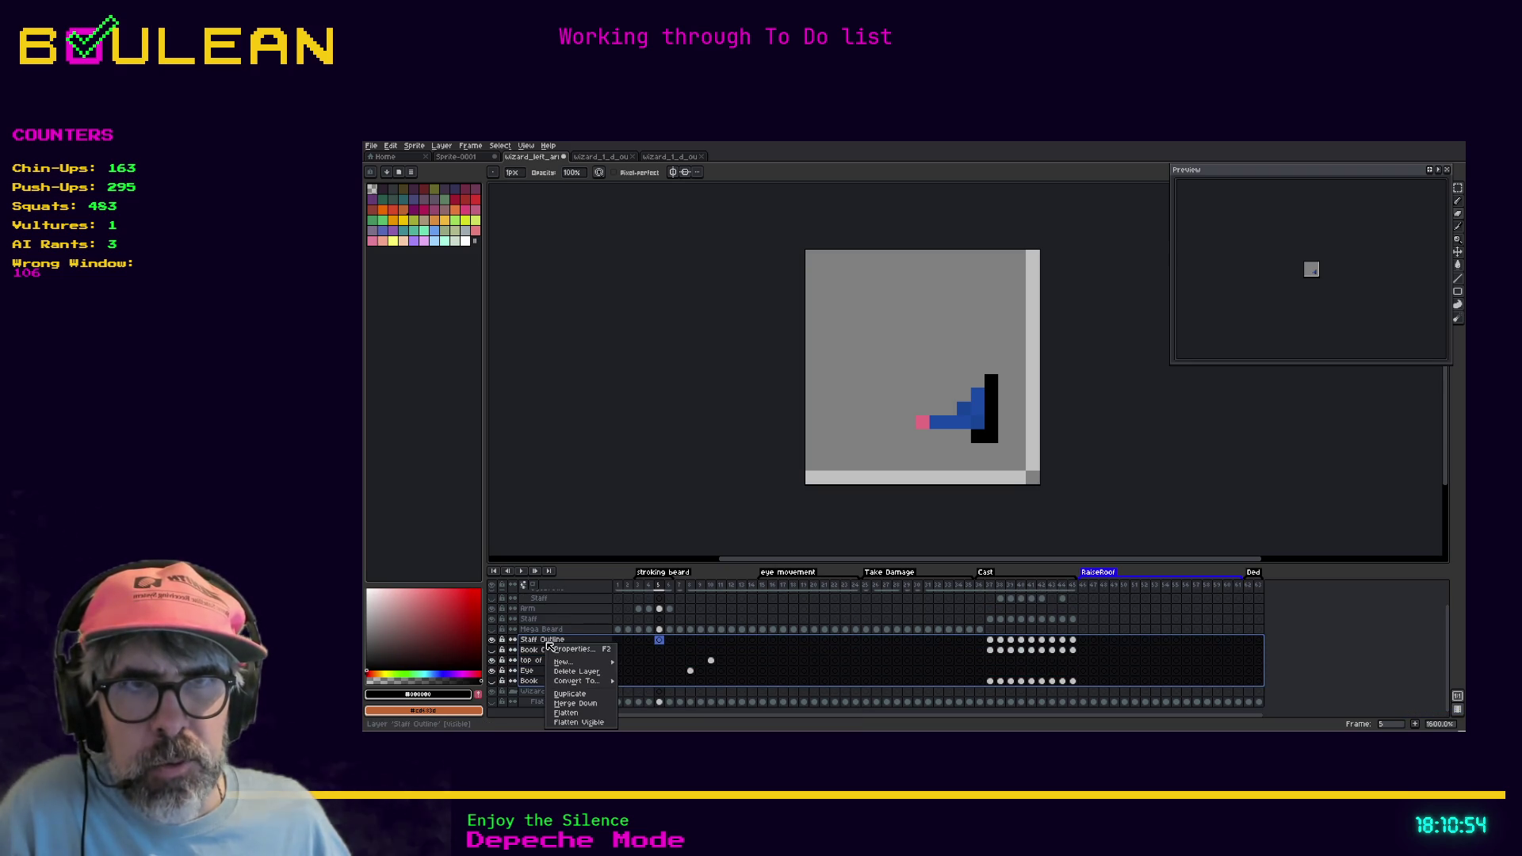
left_click(576, 671)
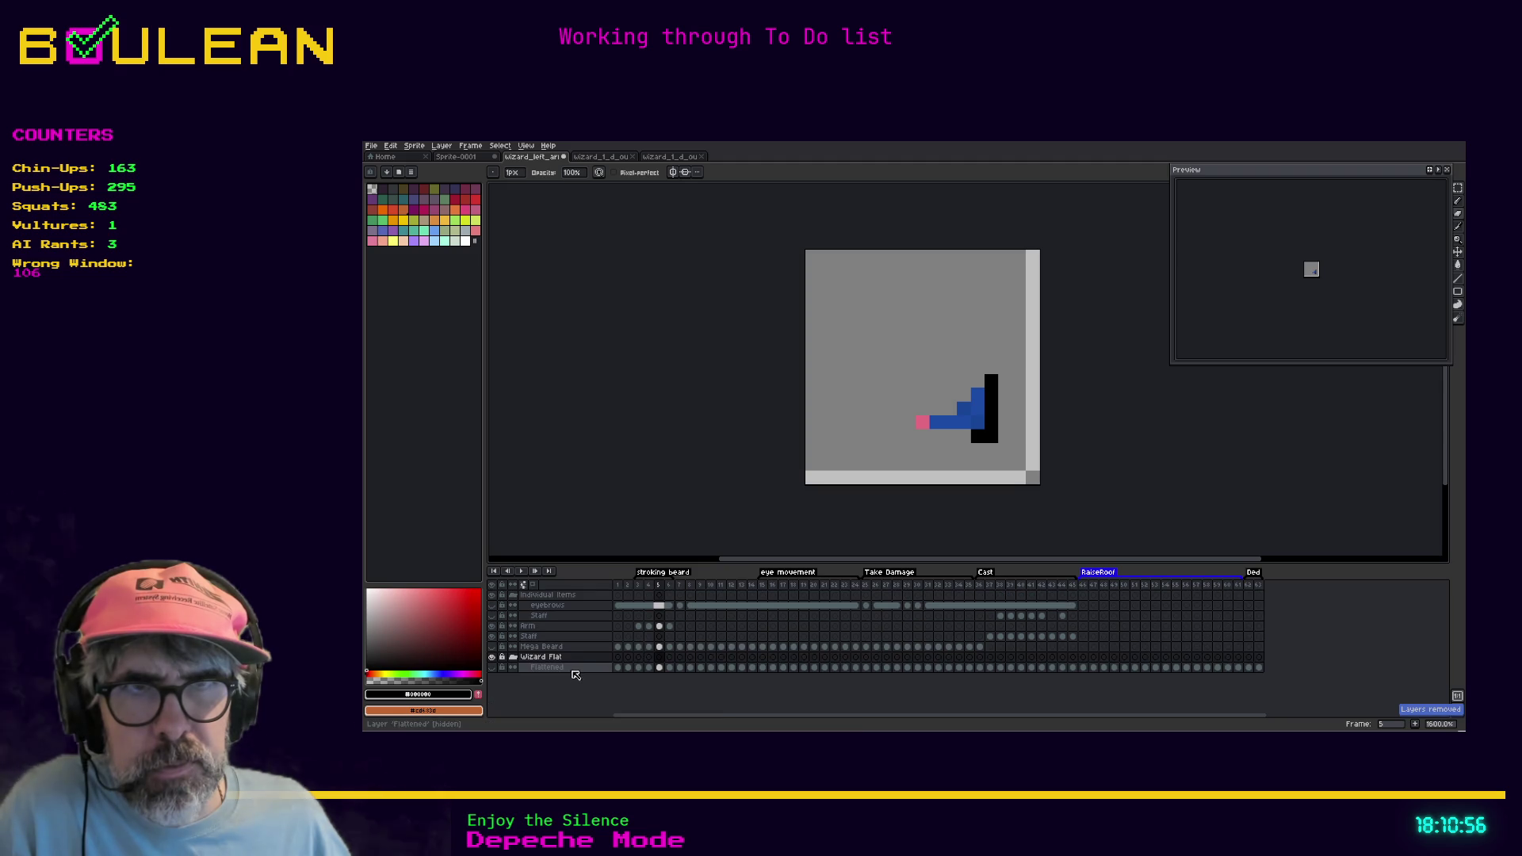
Delete the Individual Items group
left_click(548, 628)
left_click(549, 617)
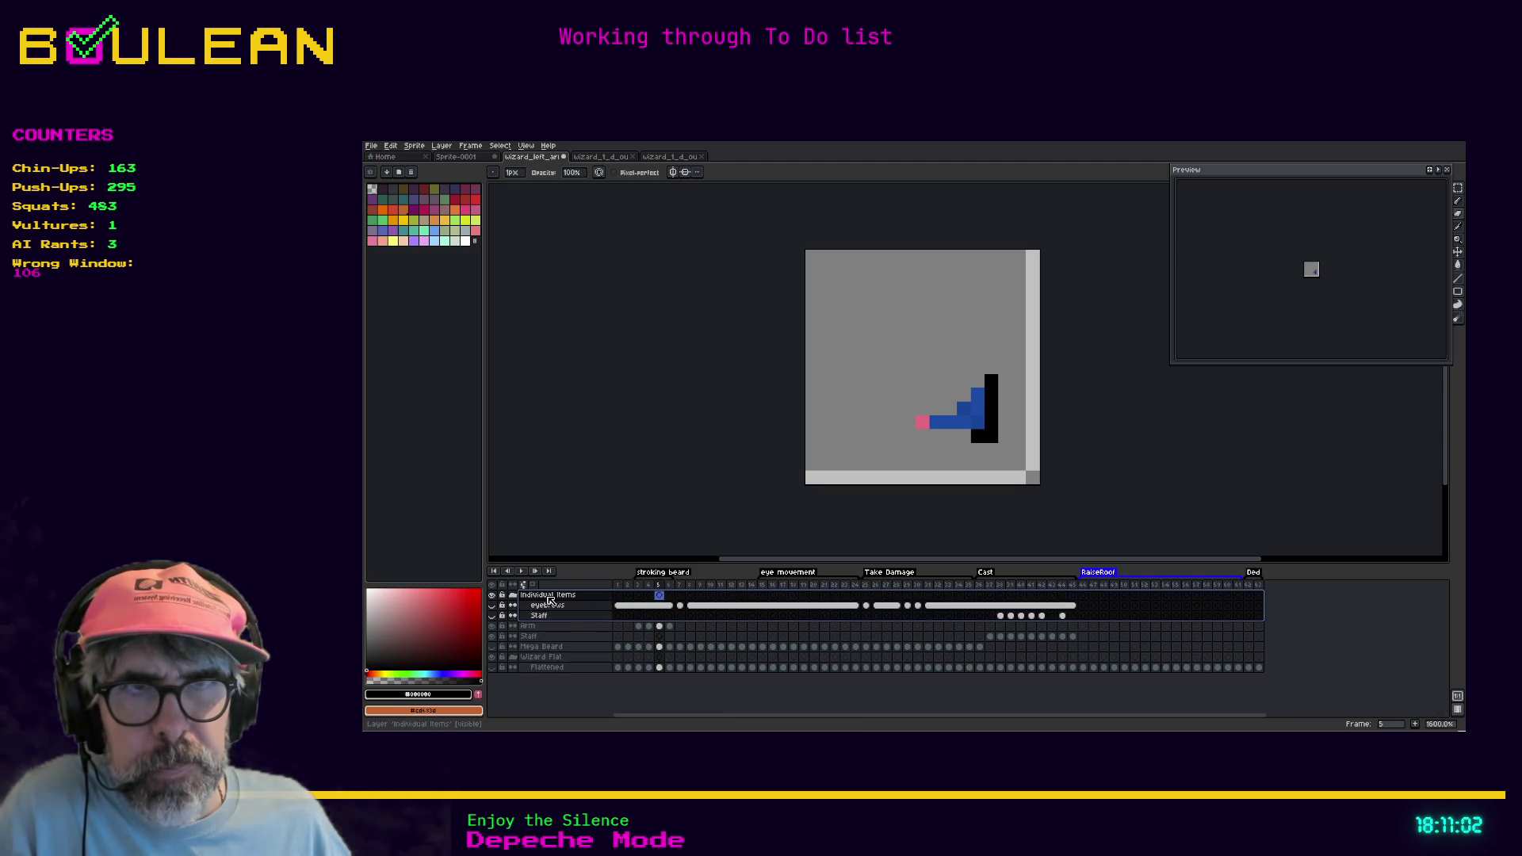
left_click(550, 597)
right_click(550, 600)
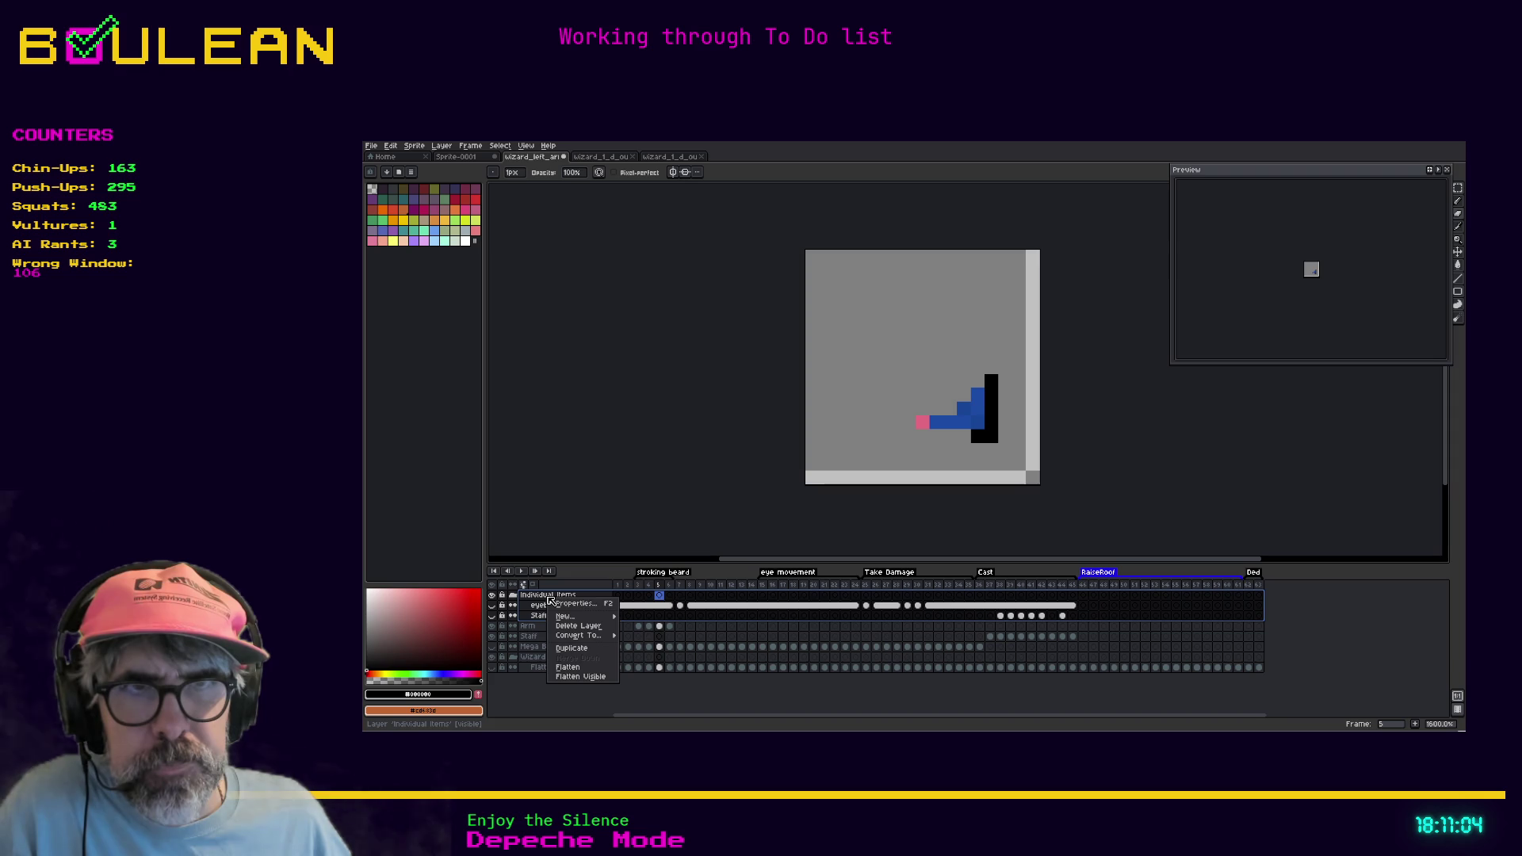
left_click(583, 627)
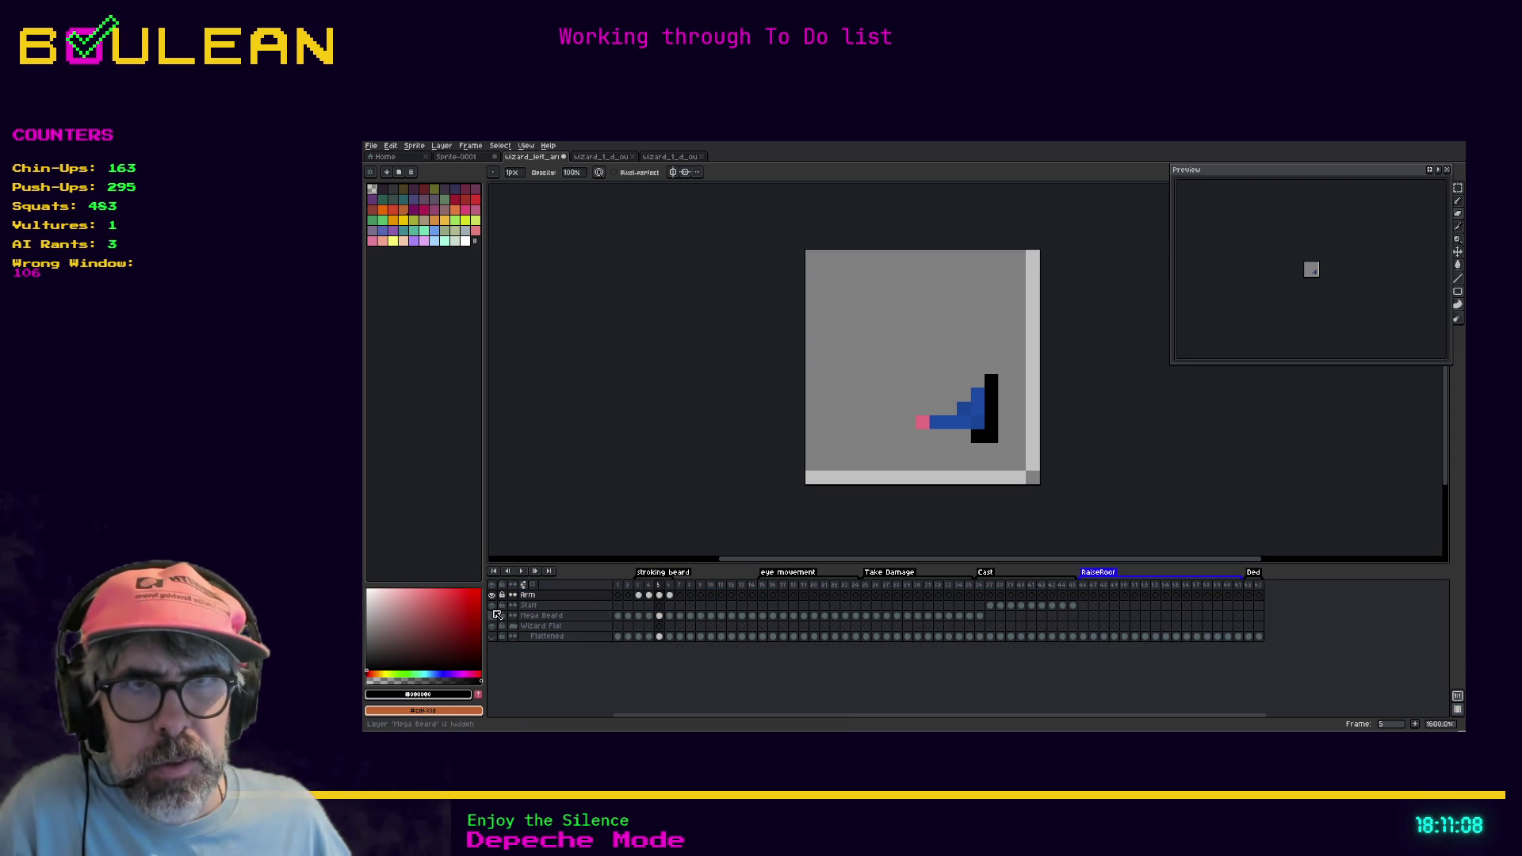
Keep Mega Beard visible and turn on the Flattened layer to show the whole wizard
left_click(491, 616)
left_click(492, 616)
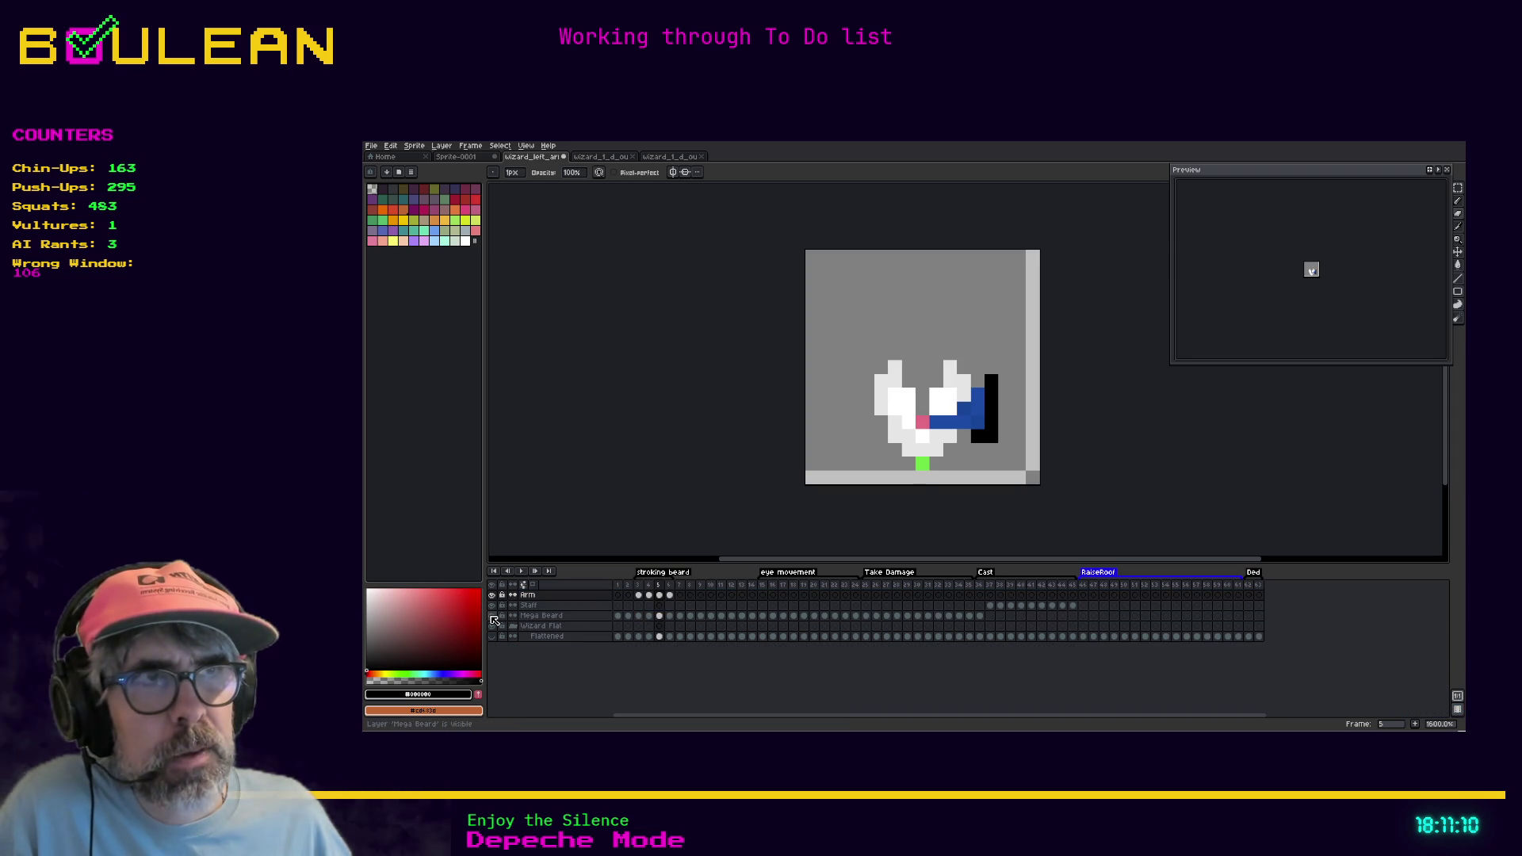
left_click(492, 637)
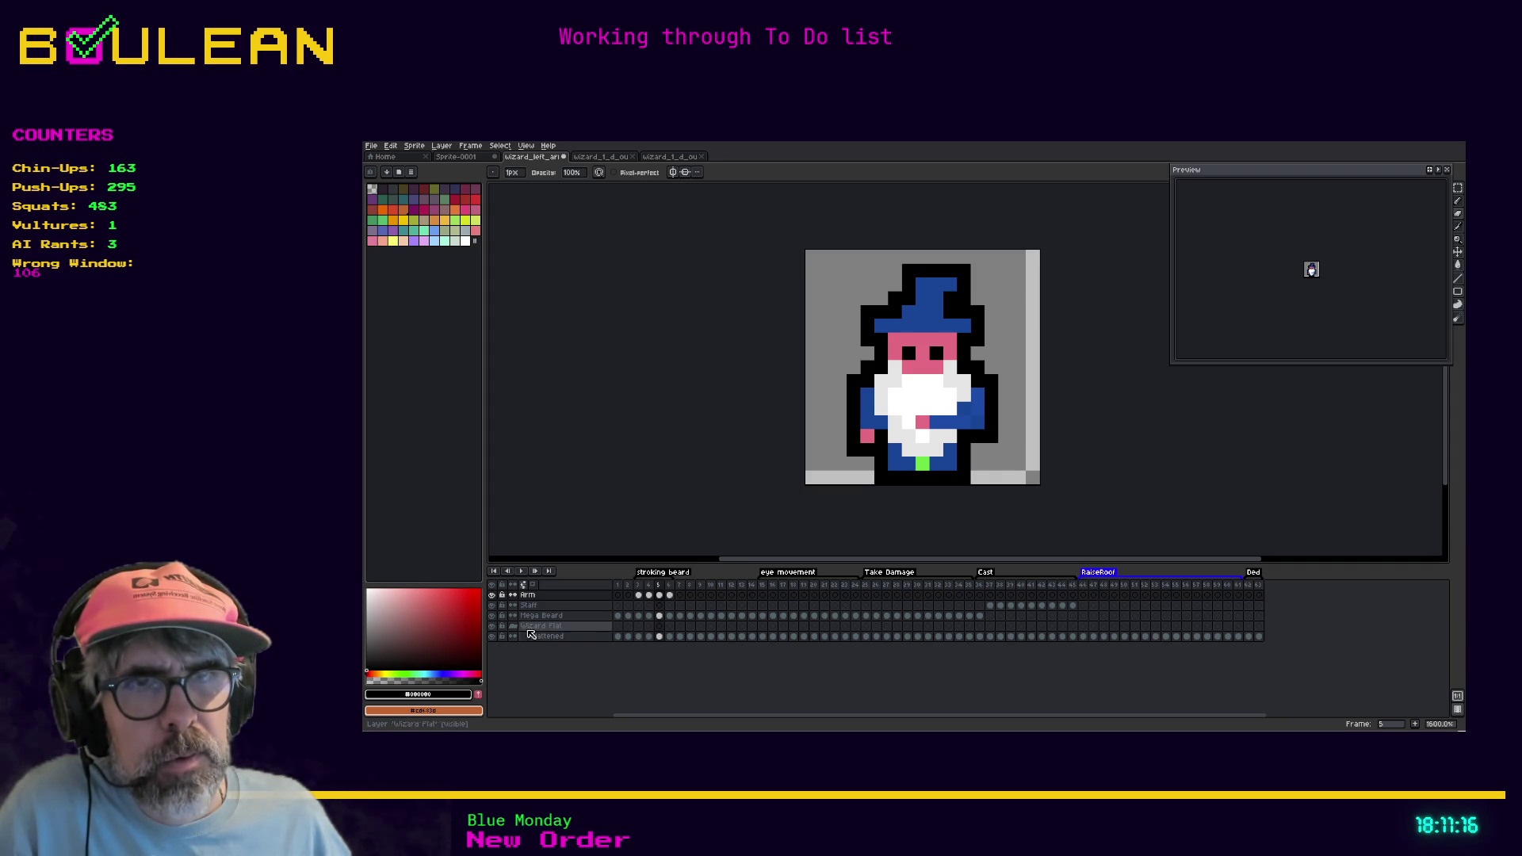
Delete the Staff layer
left_click(537, 605)
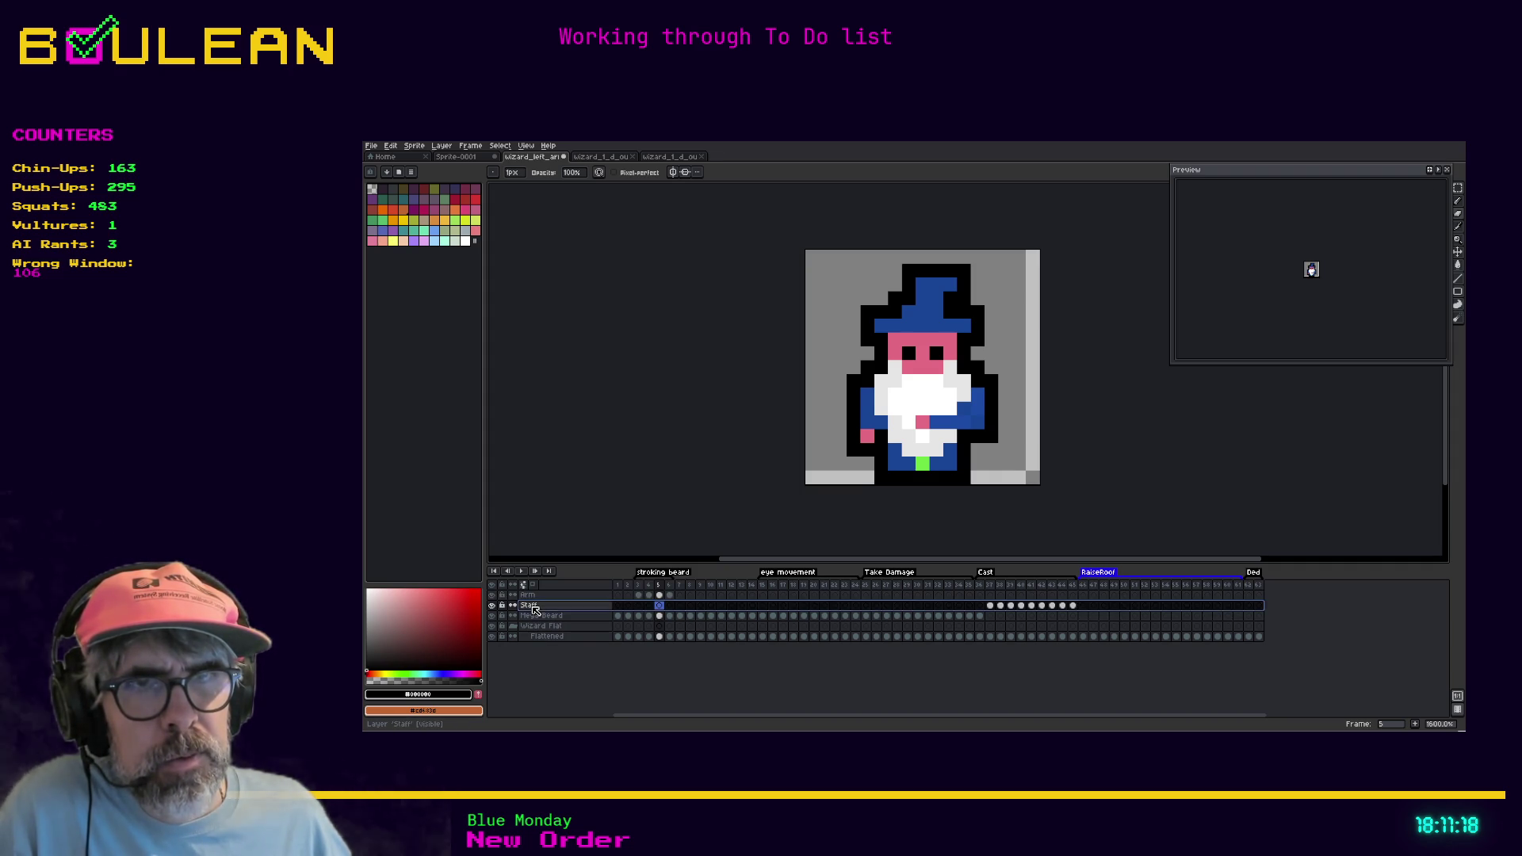
right_click(532, 606)
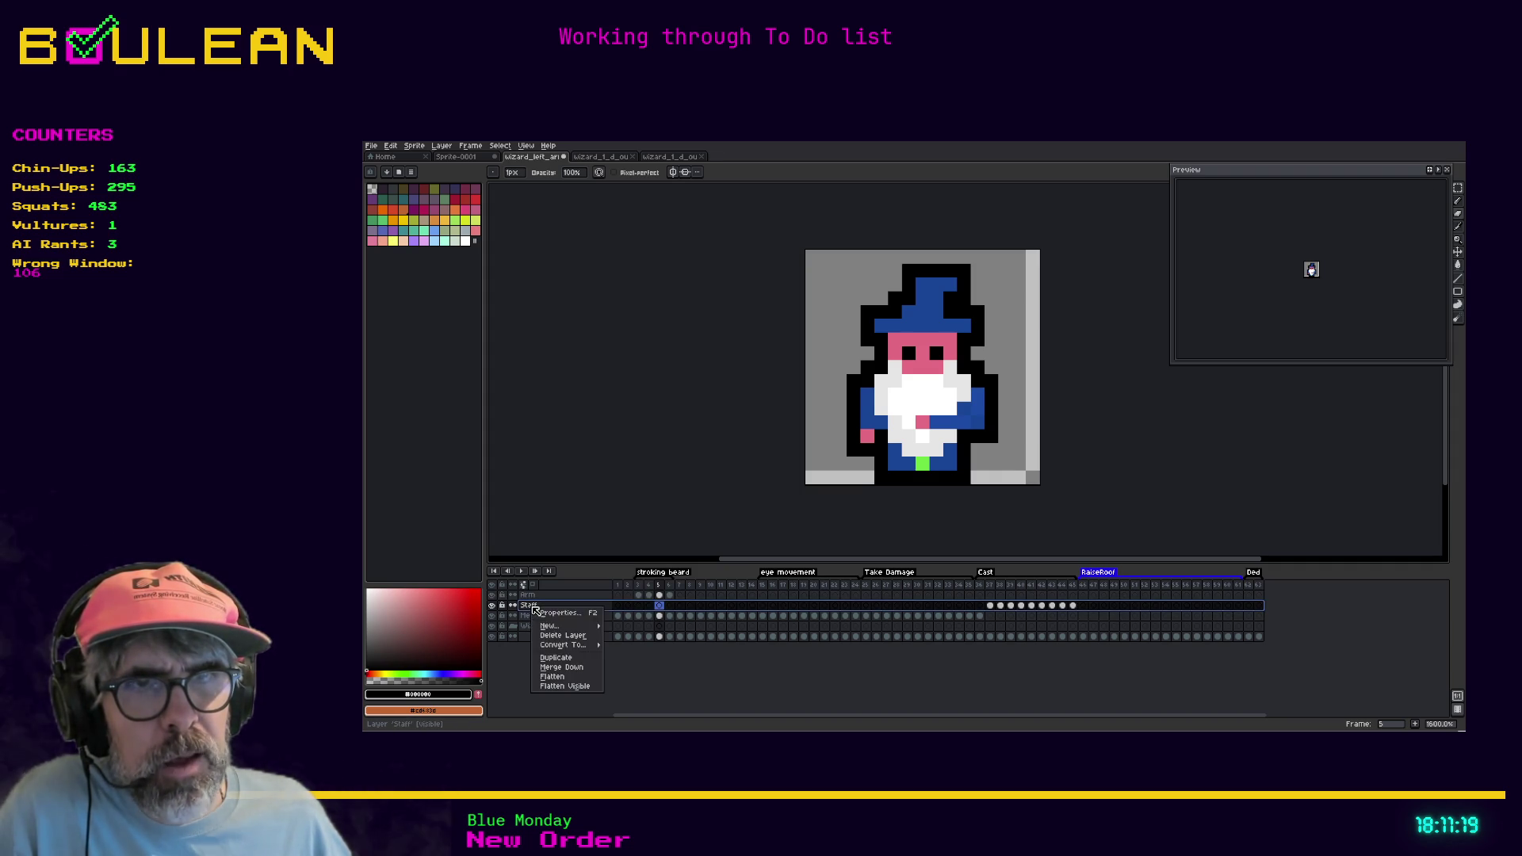
left_click(562, 635)
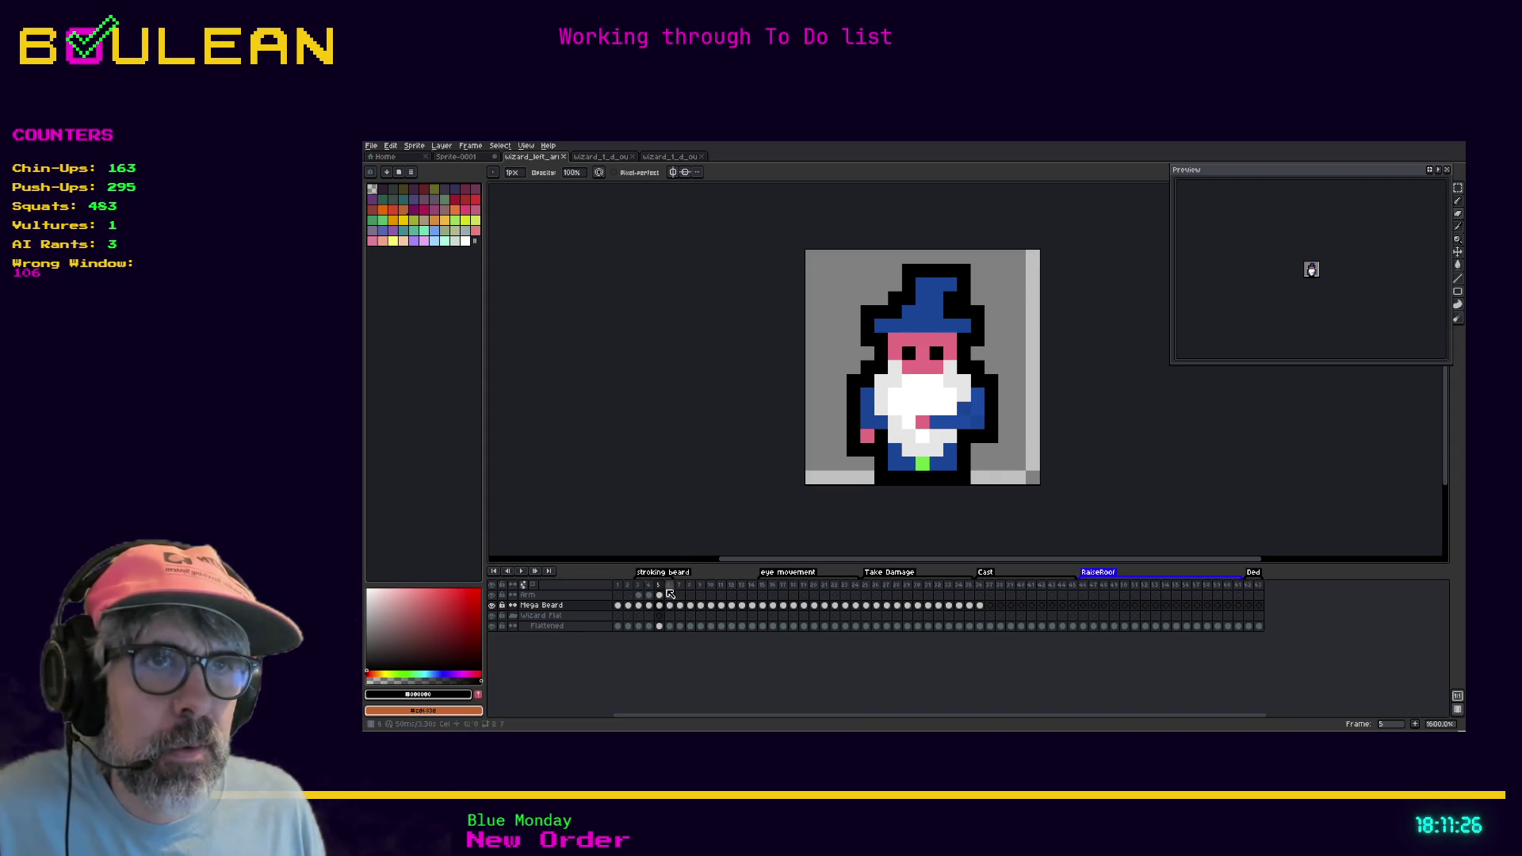
Delete frames 7 through 63 and play back the remaining animation
mouse_move(684, 590)
left_mouse_down()
mouse_move(702, 607)
mouse_move(1266, 619)
left_mouse_up()
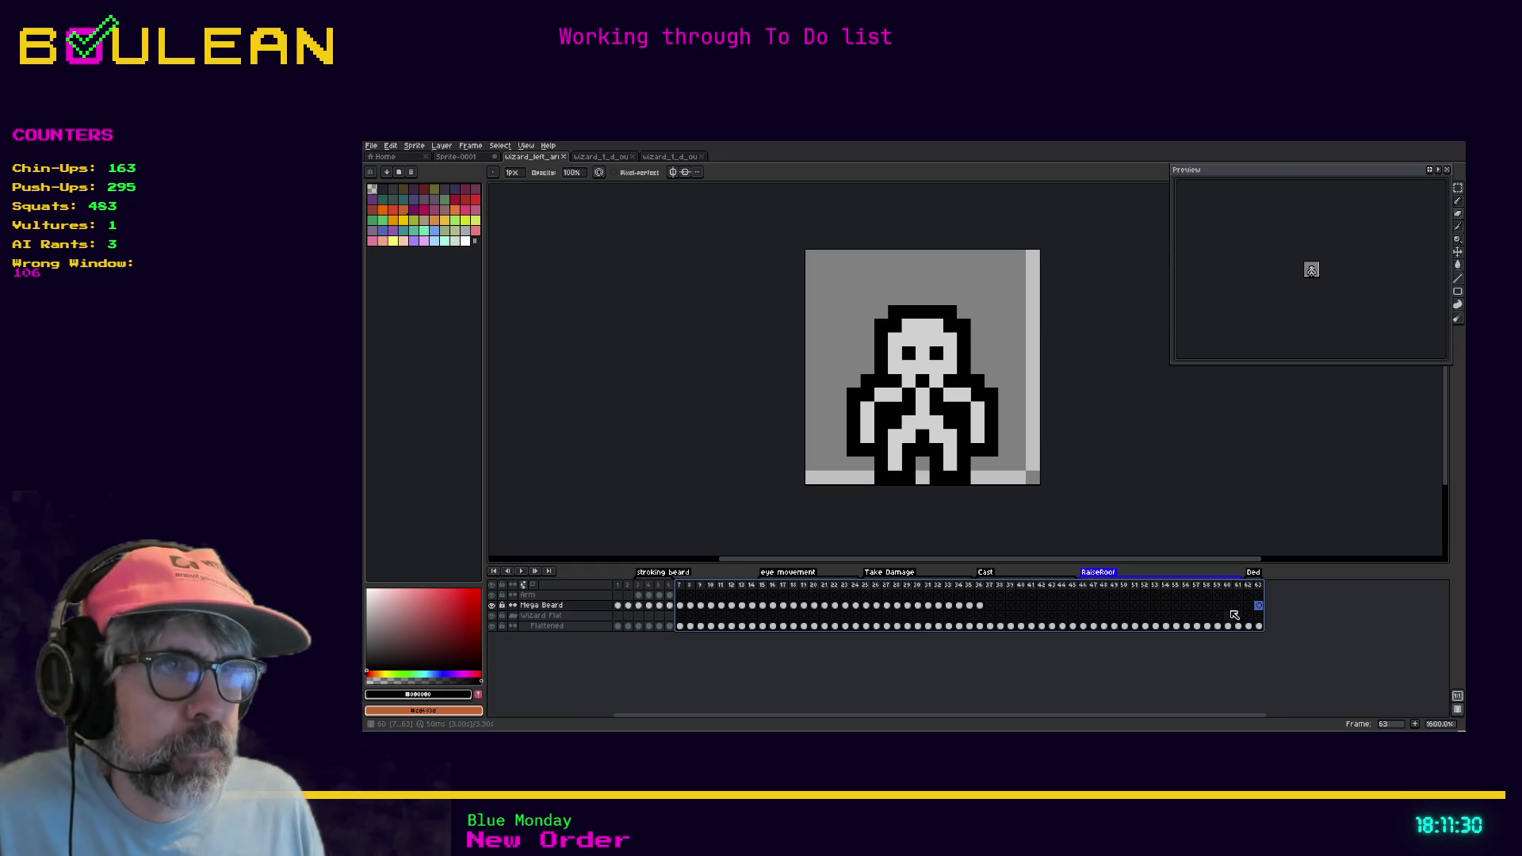
right_click(915, 588)
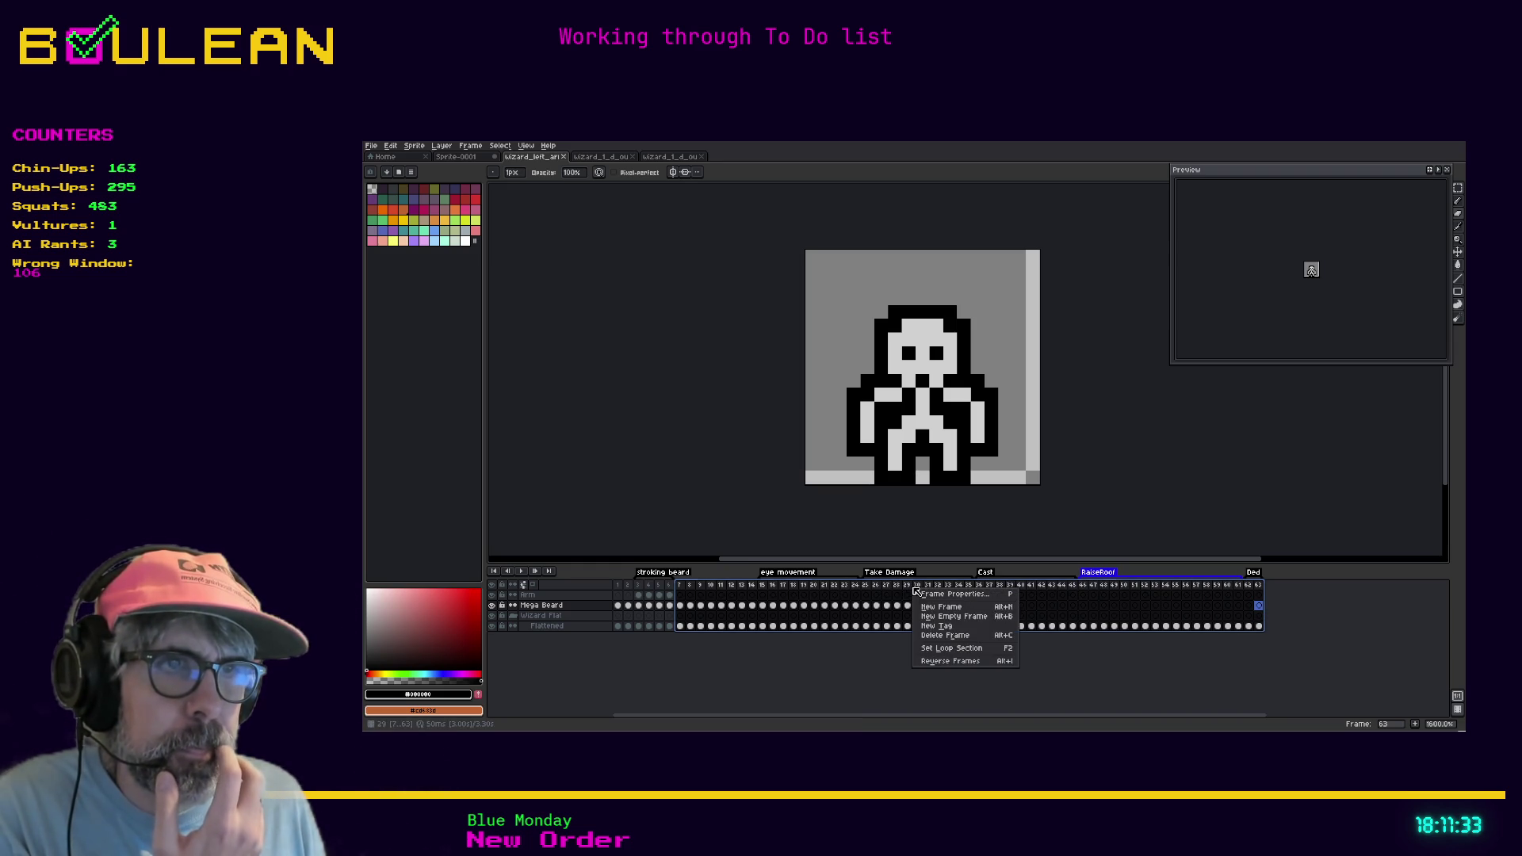
left_click(953, 635)
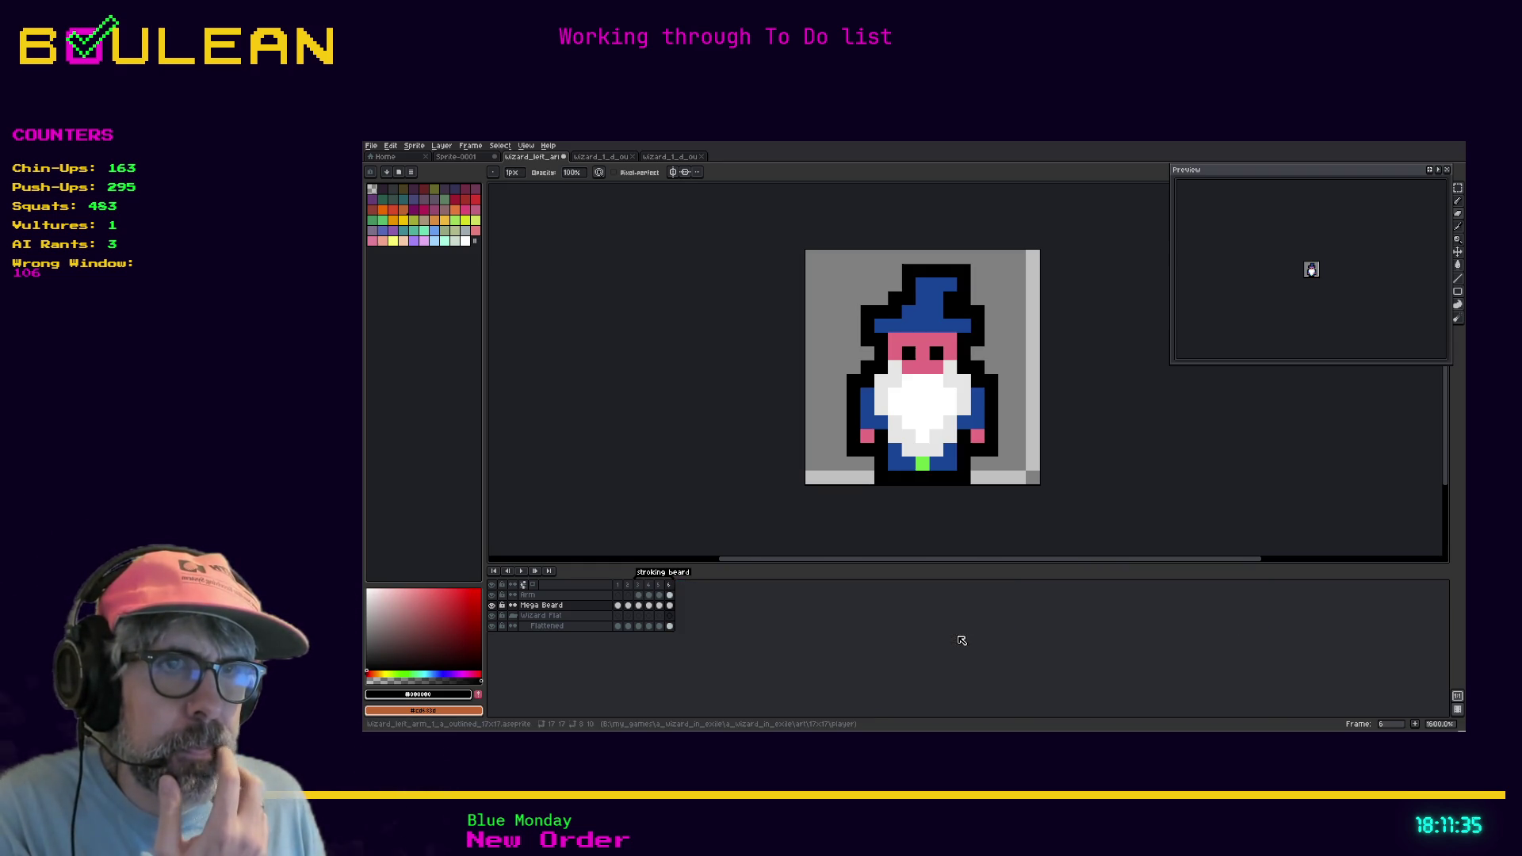
left_click(669, 585)
key("Return")
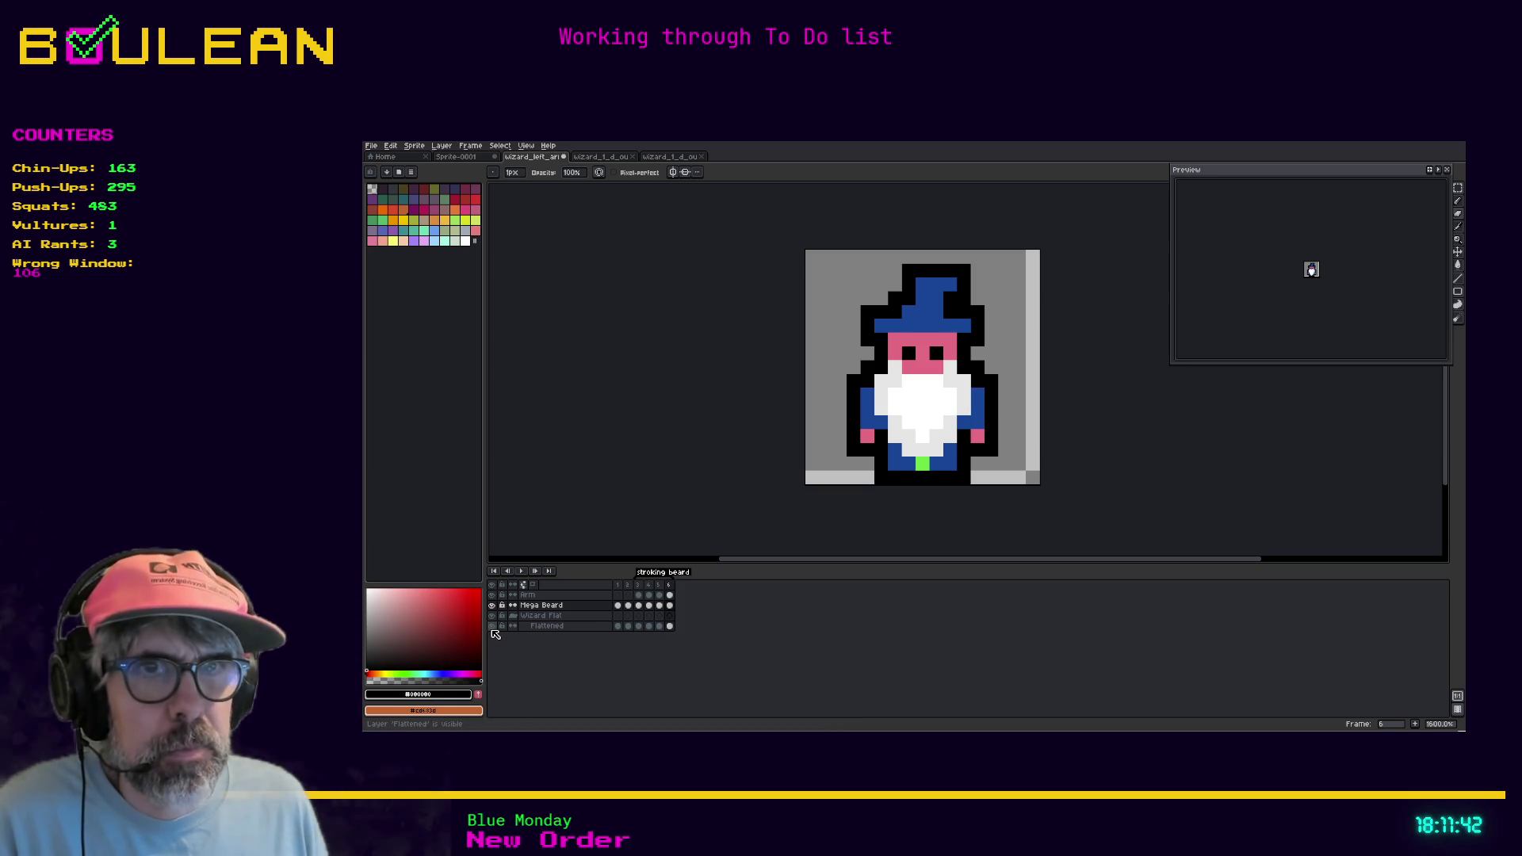
key("Return")
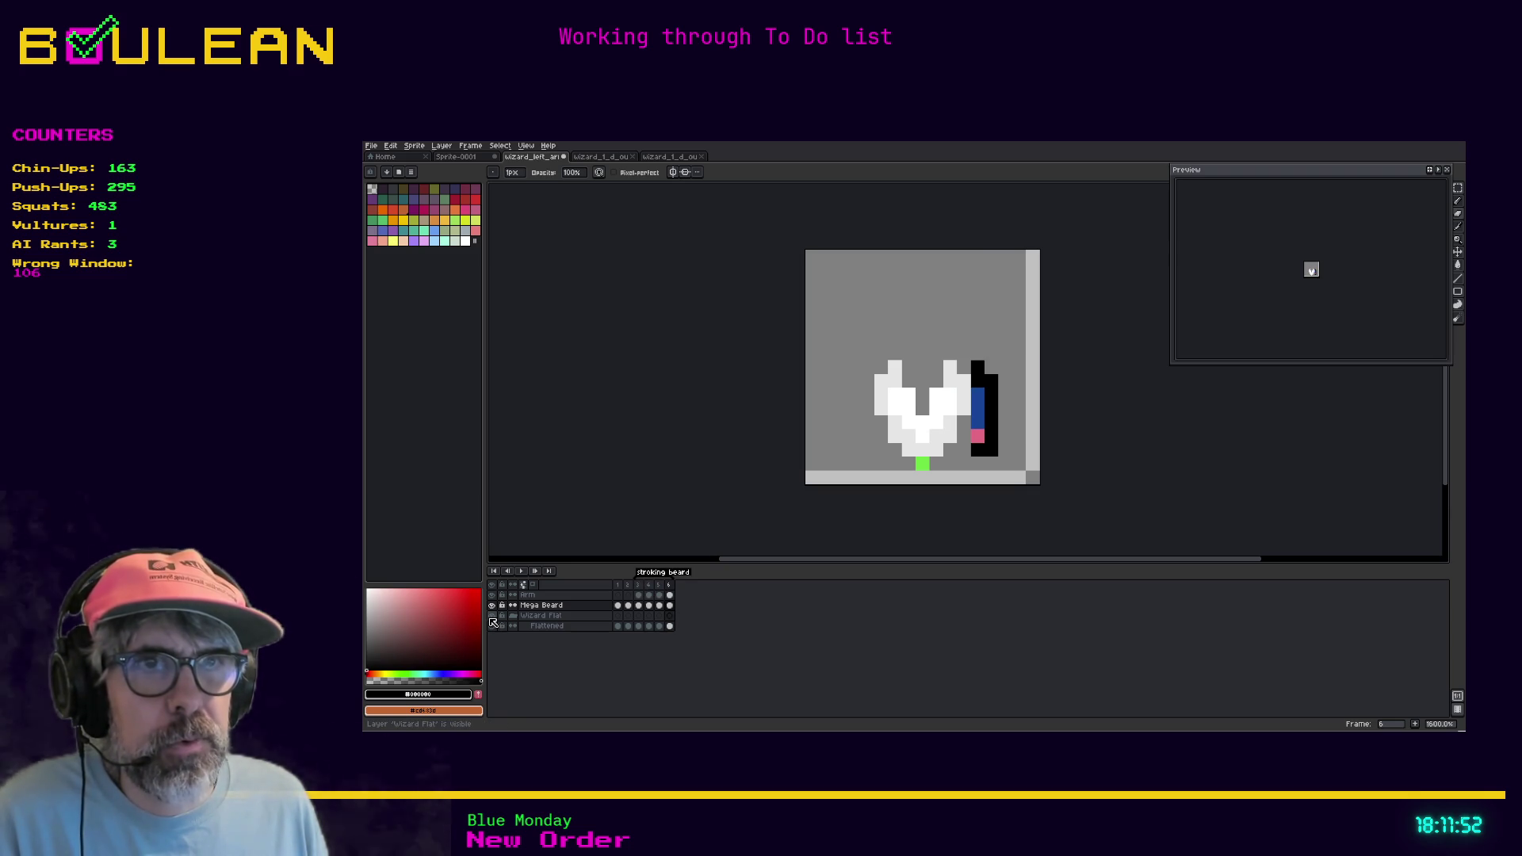
Hide Mega Beard, save the sprite, then delete frames 1 and 2
left_click(491, 605)
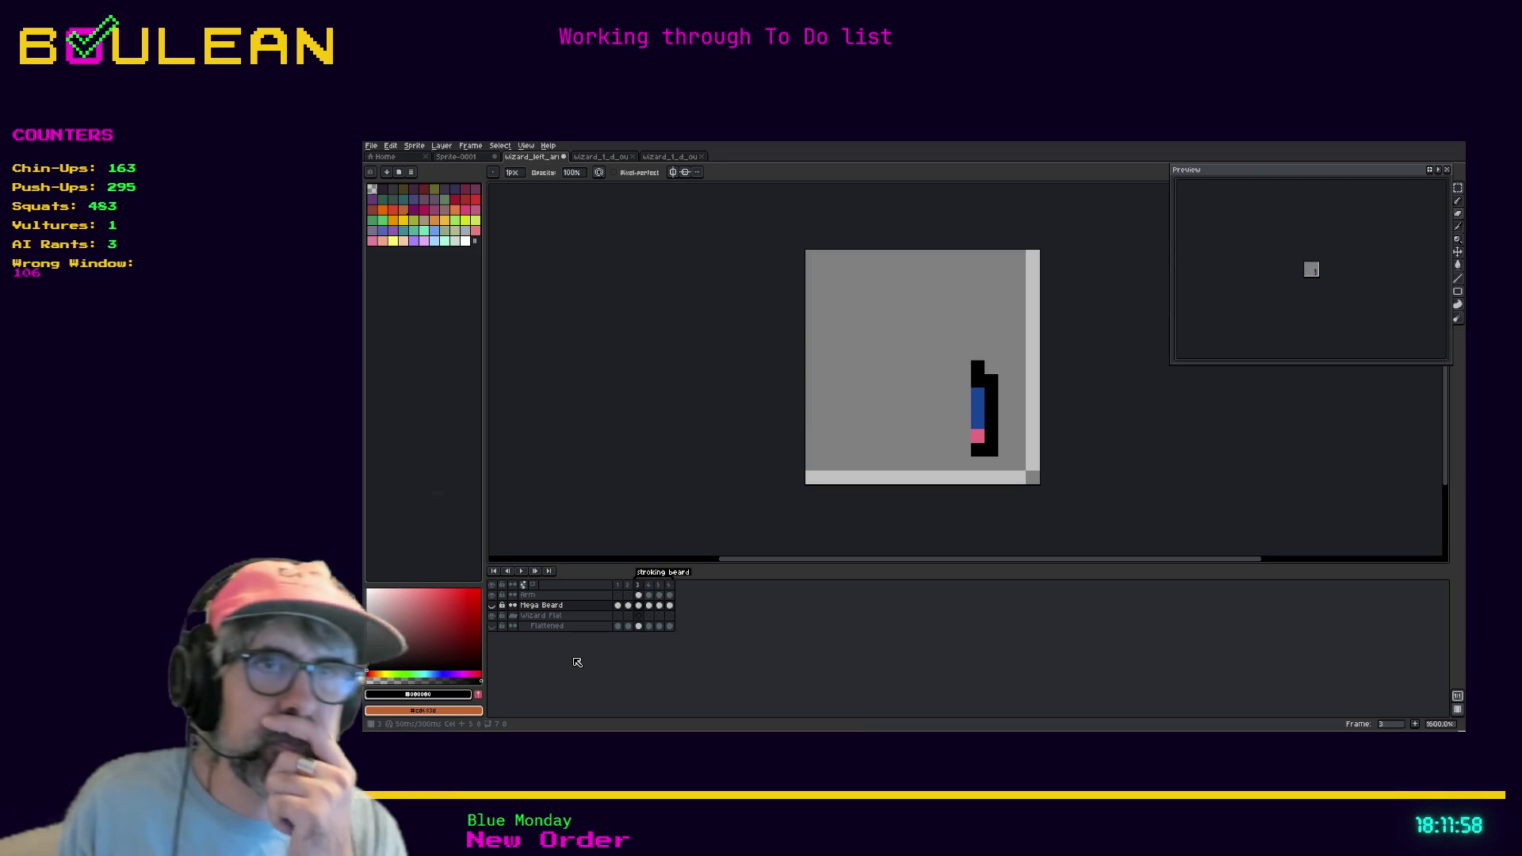
key("ctrl+s")
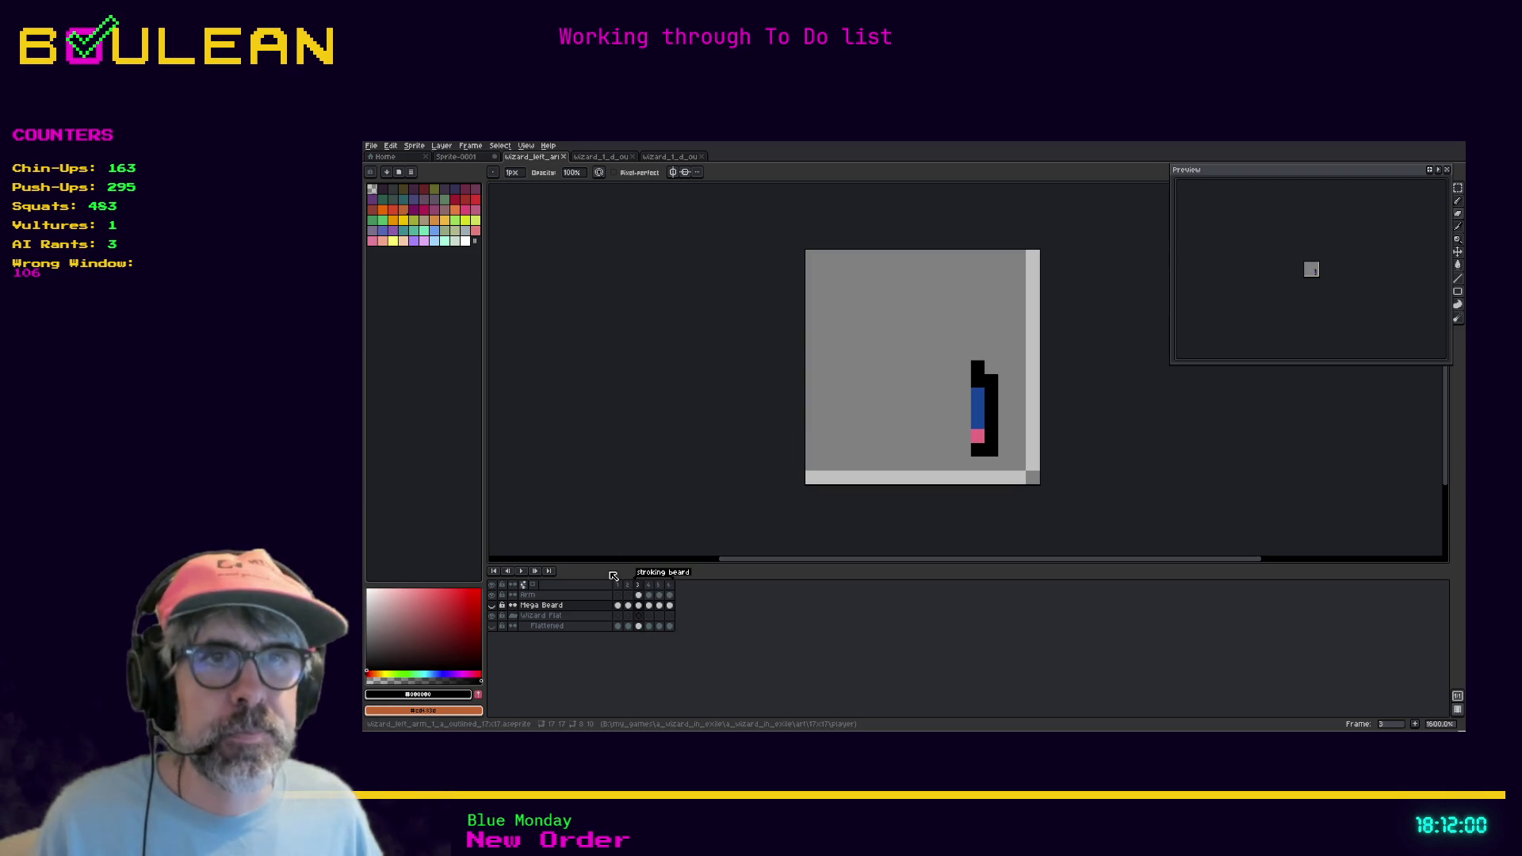
left_click(618, 585)
left_click(627, 586, "shift")
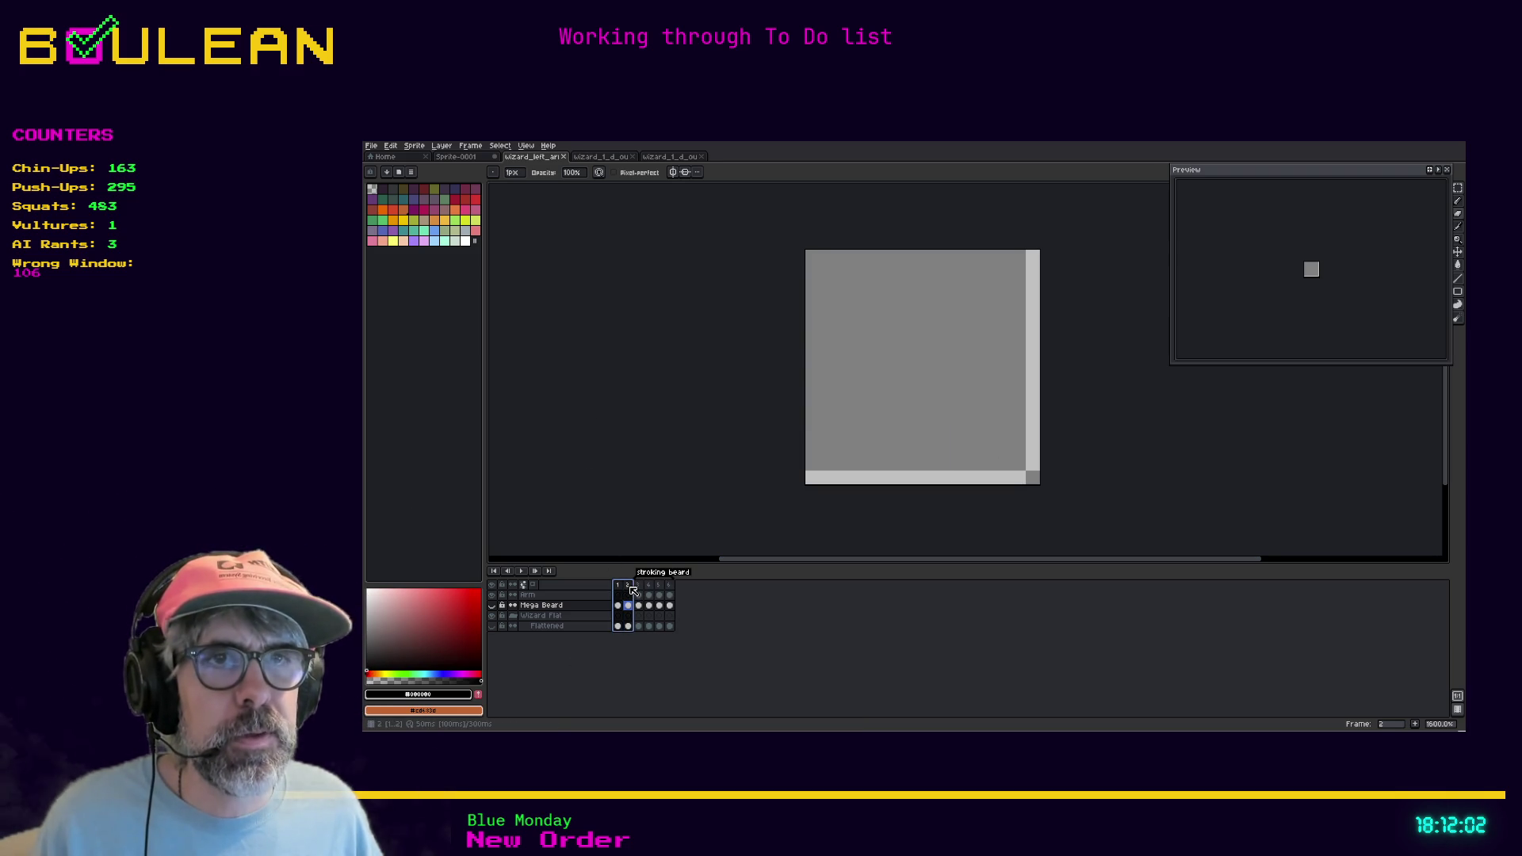
right_click(627, 588)
left_click(690, 635)
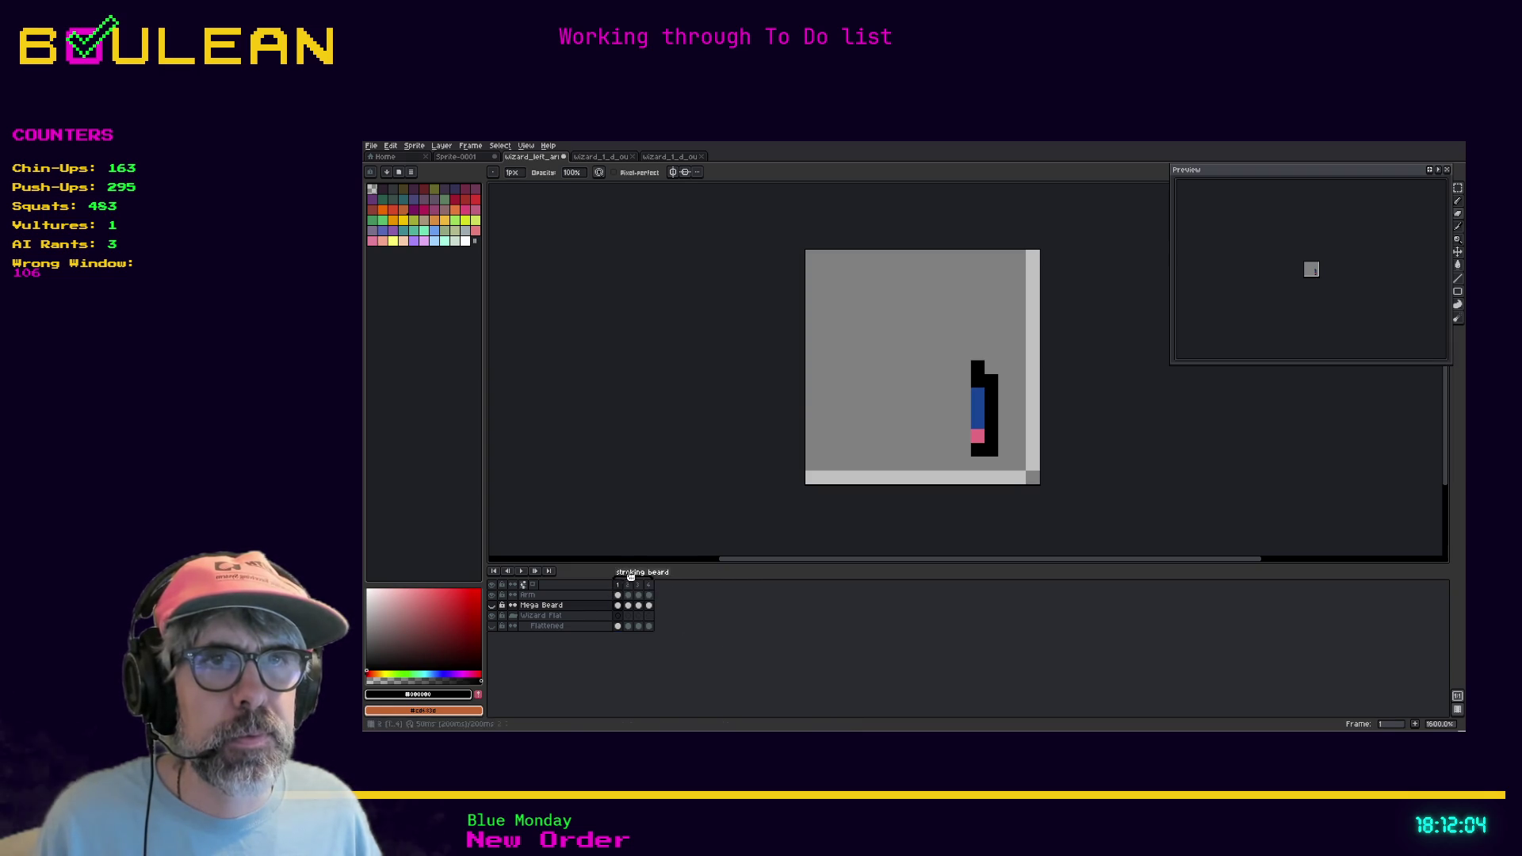
Save the trimmed four-frame wizard_left_arm sprite with Ctrl+S
key("ctrl+s")
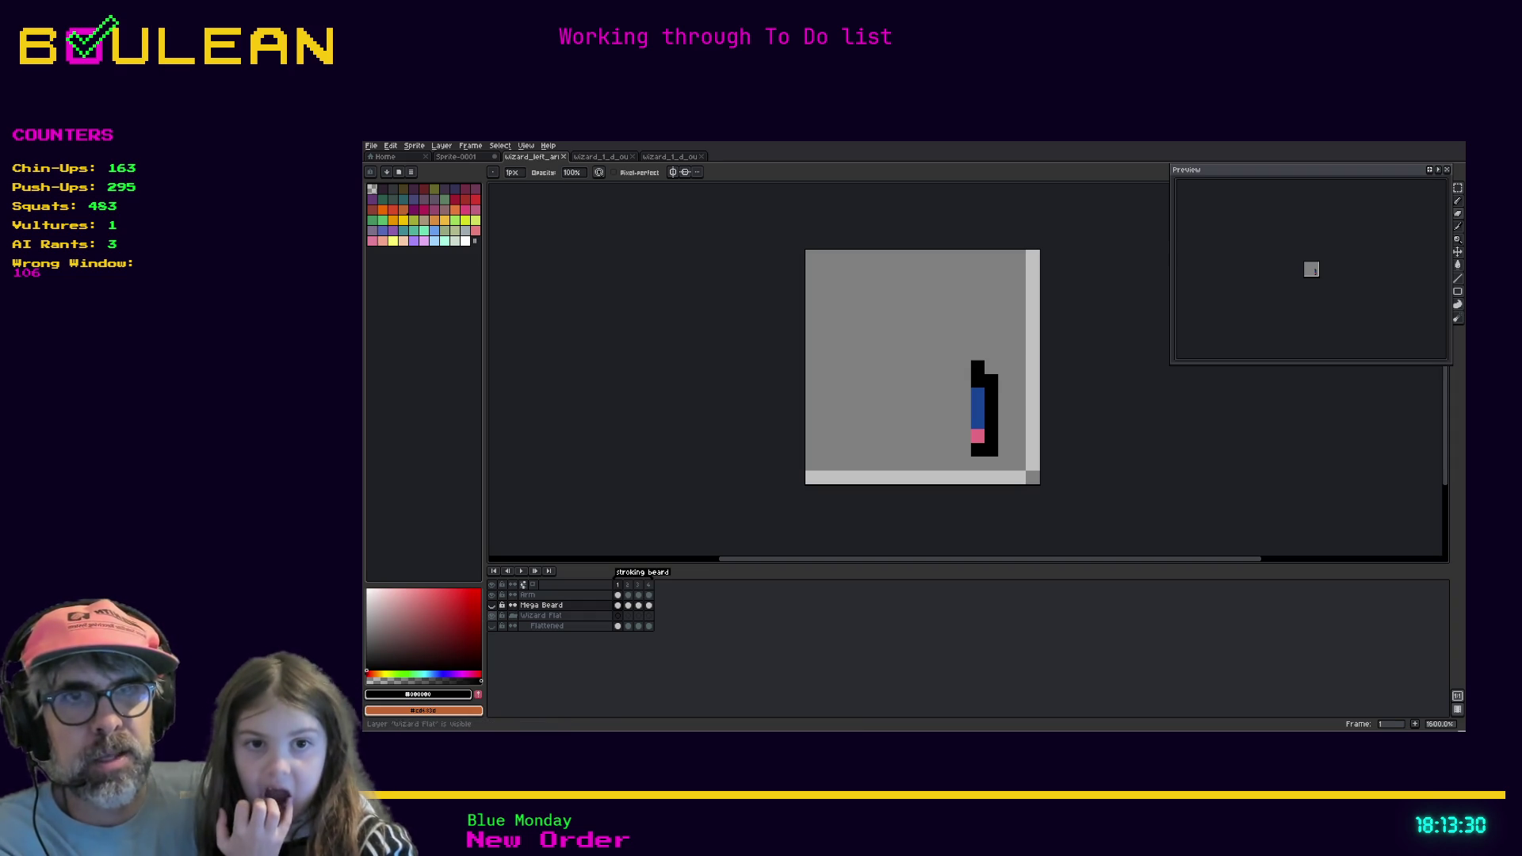
Show Mega Beard and Flattened layers and play the four-frame arm animation
left_click(492, 605)
left_click(492, 626)
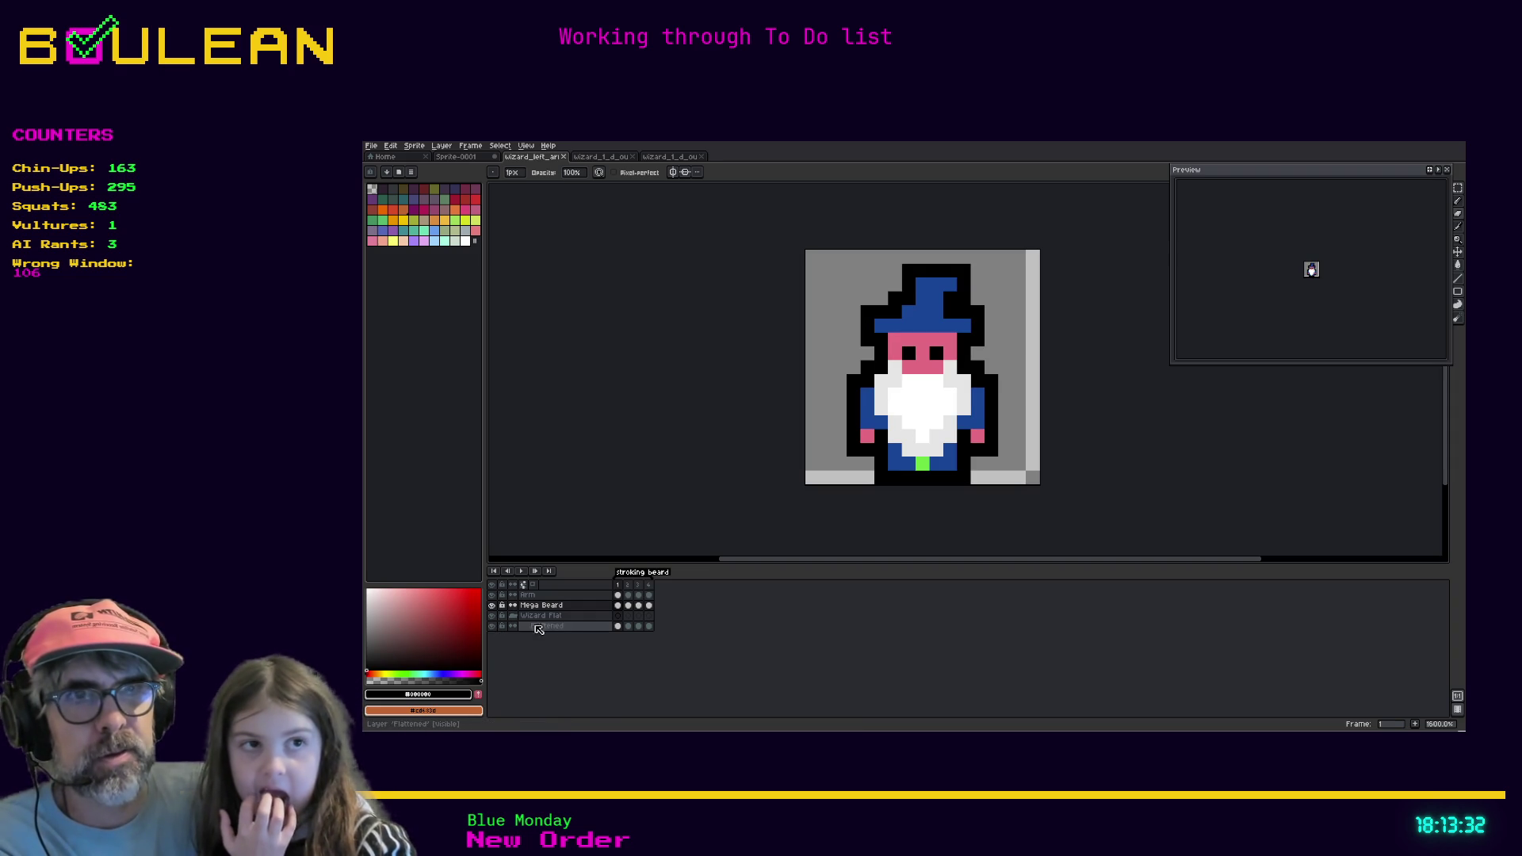
left_click(521, 571)
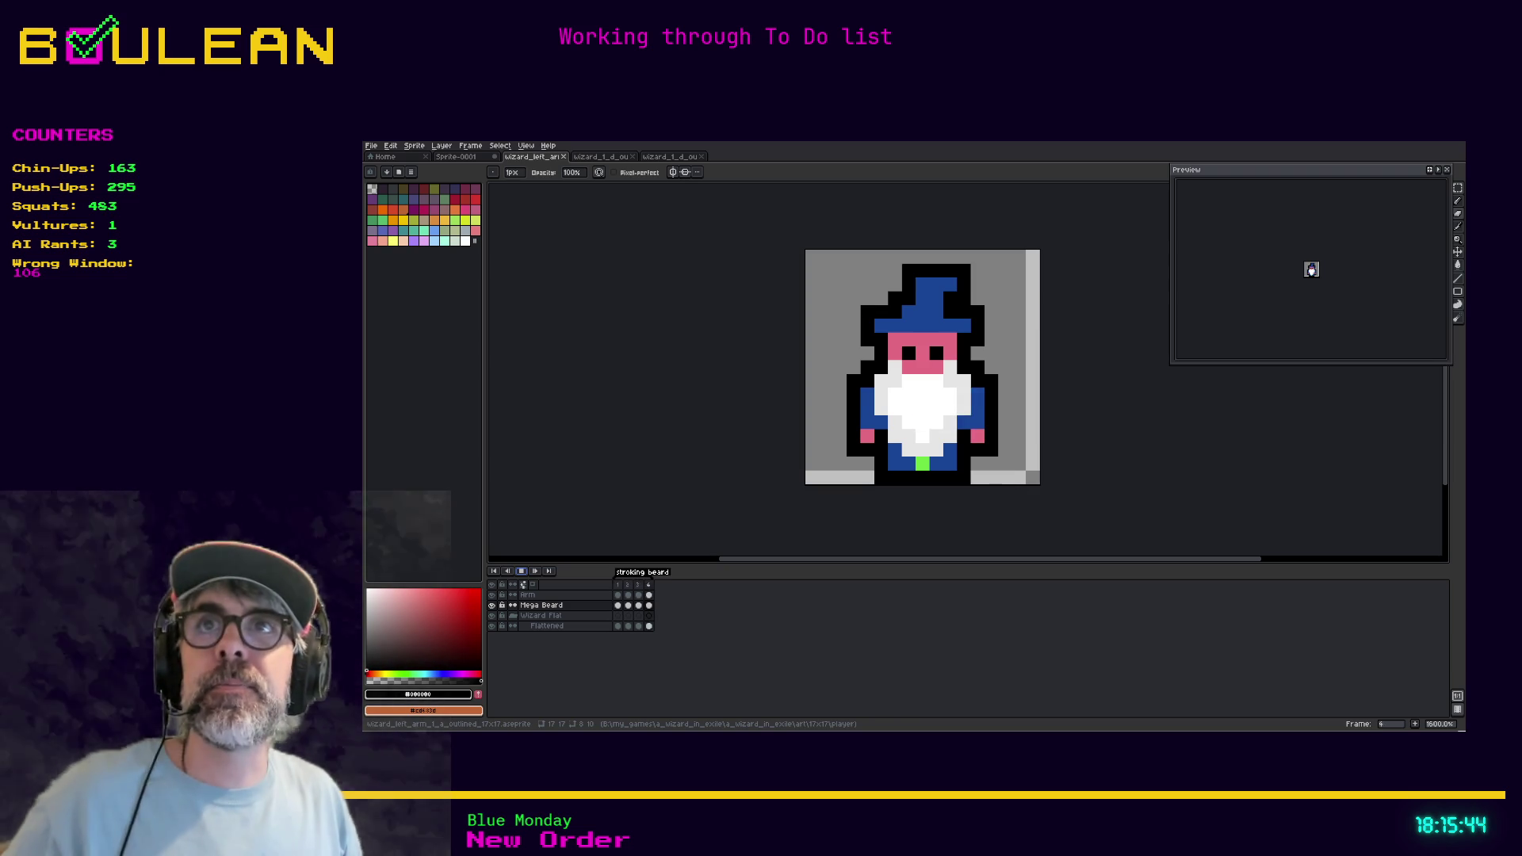
Open the Export Sprite Sheet dialog for the wizard_left_arm sprite
left_click(370, 145)
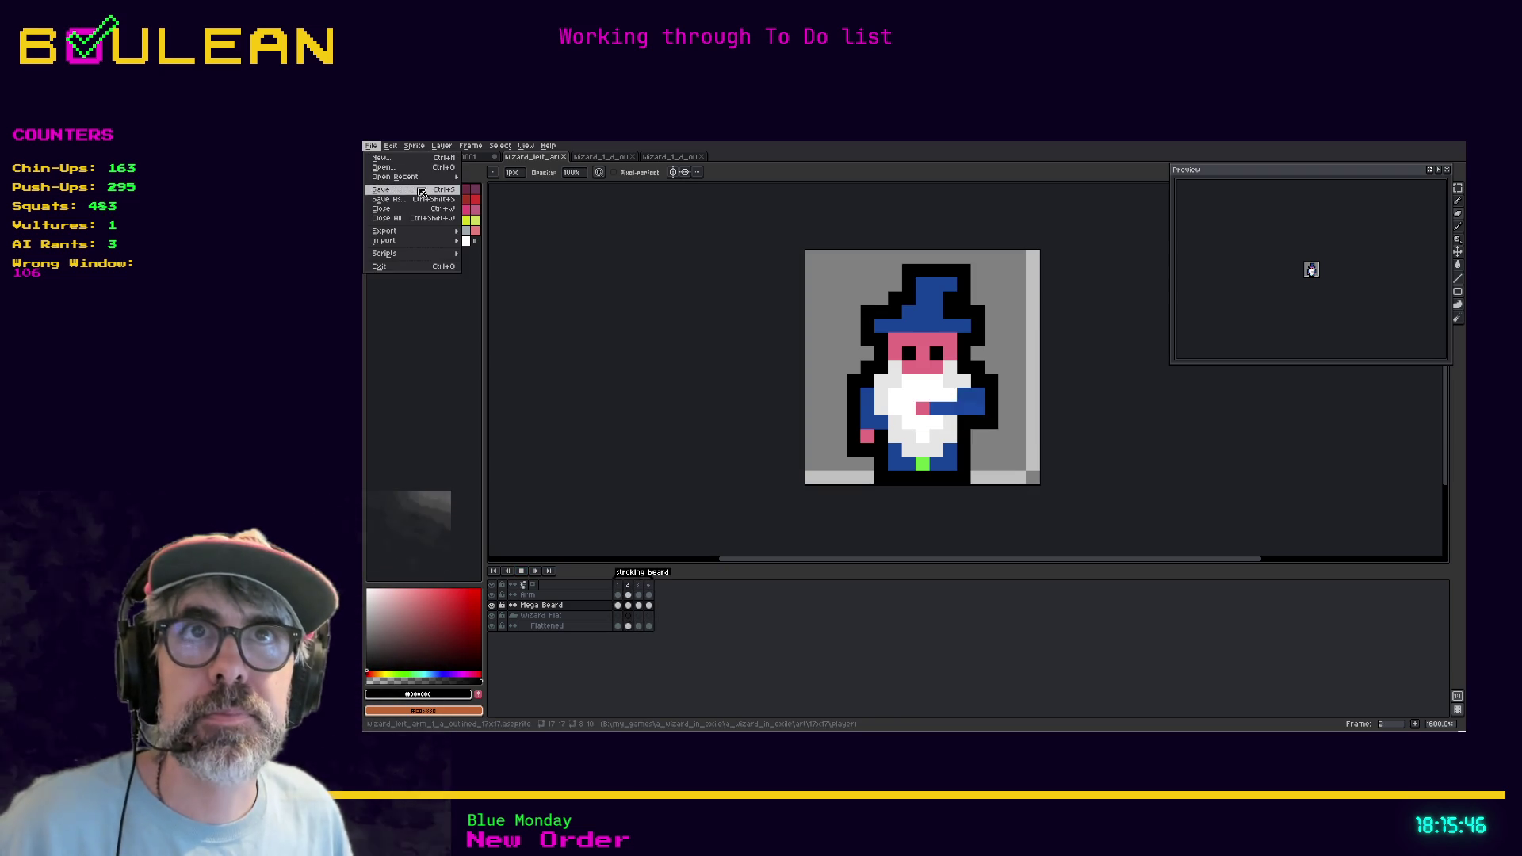
mouse_move(455, 231)
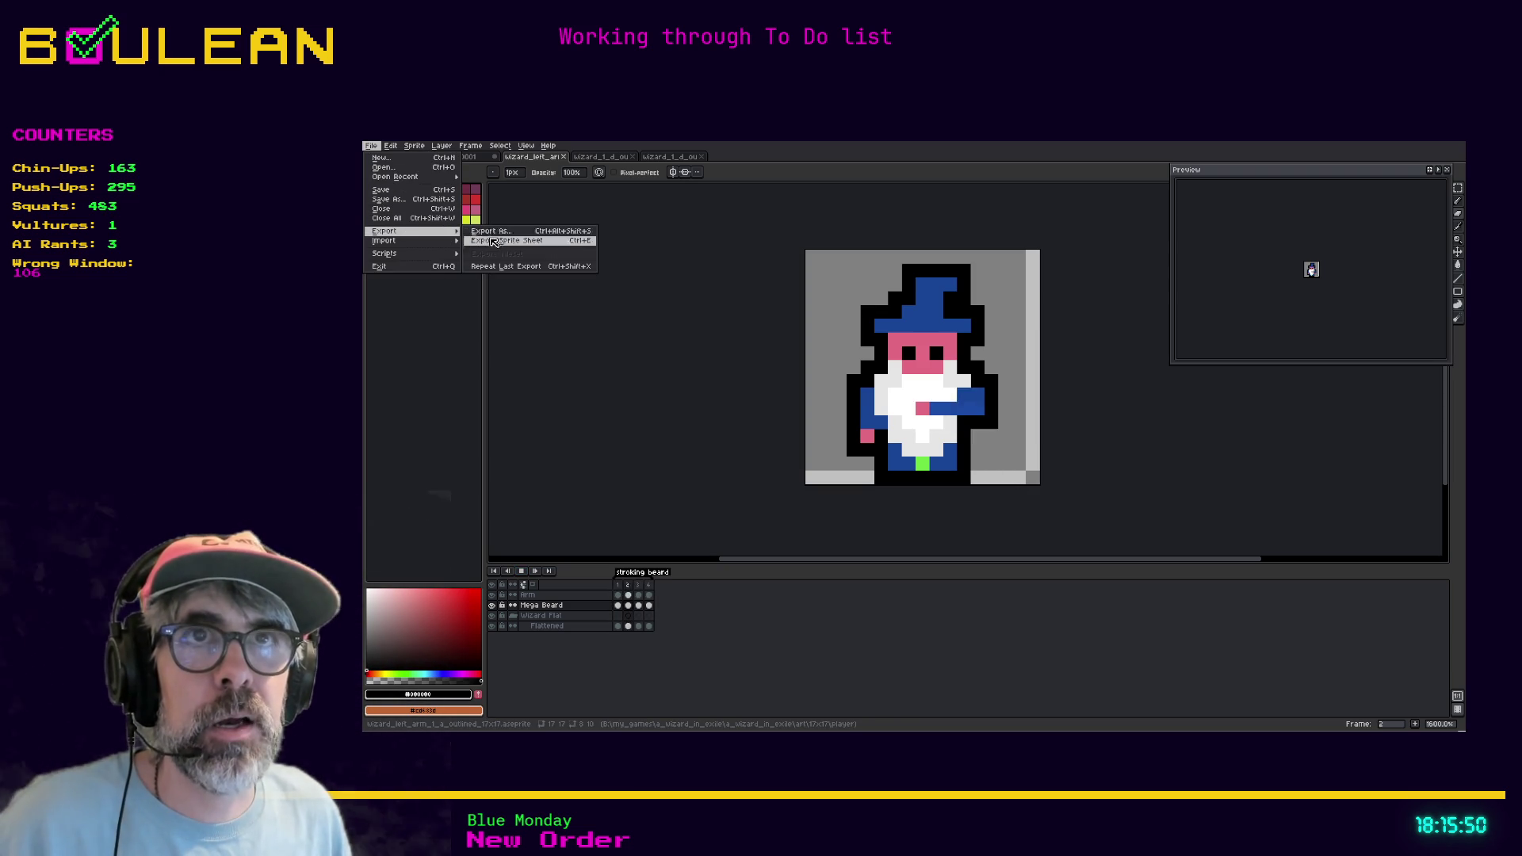
left_click(492, 241)
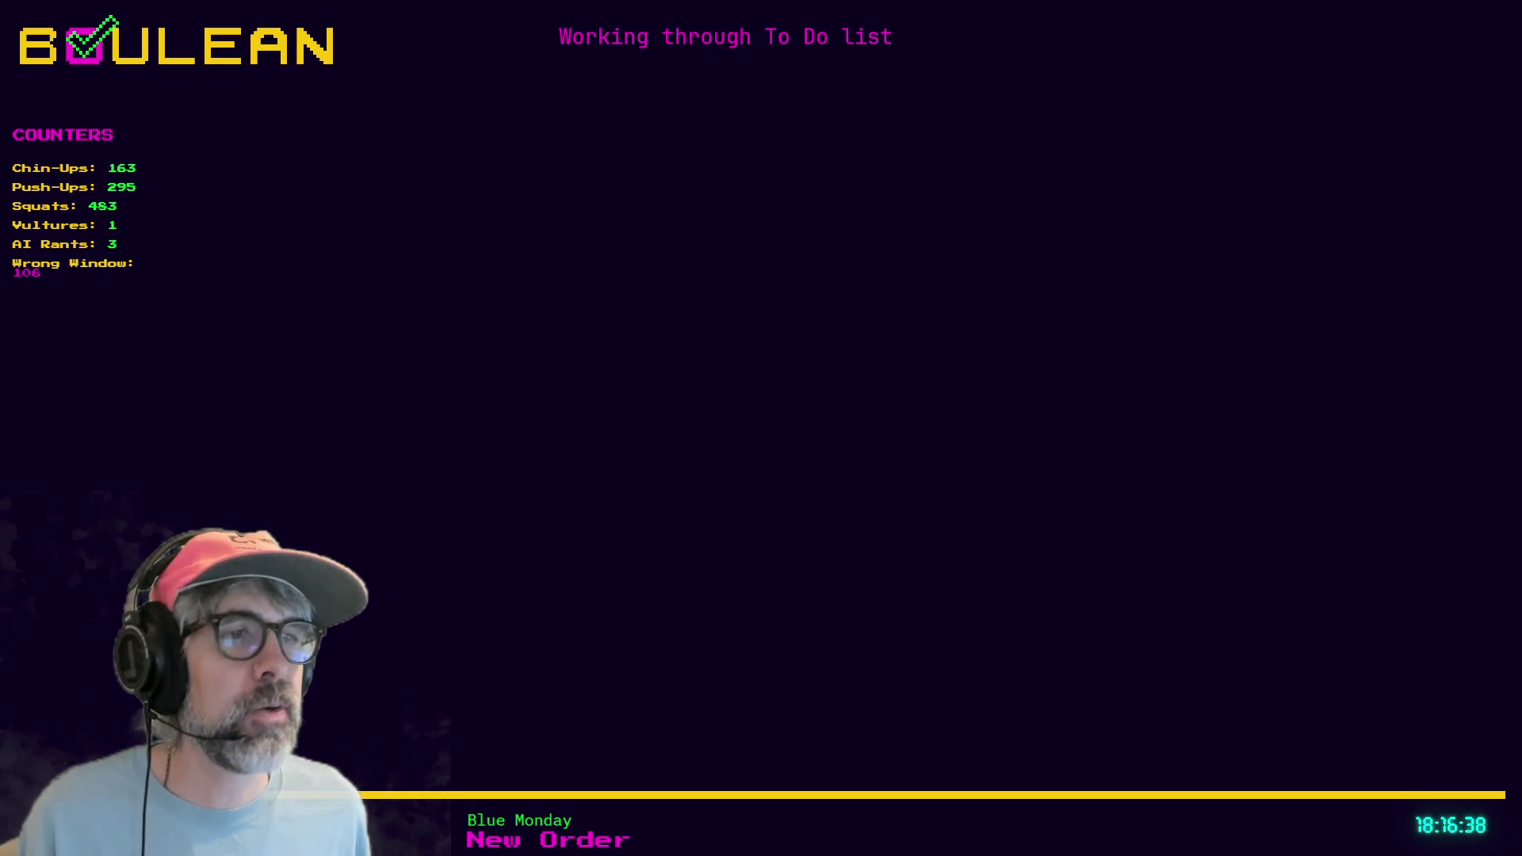
Load the Pollinate or Die Steam store page in a new tab and scroll down it
key("ctrl+t")
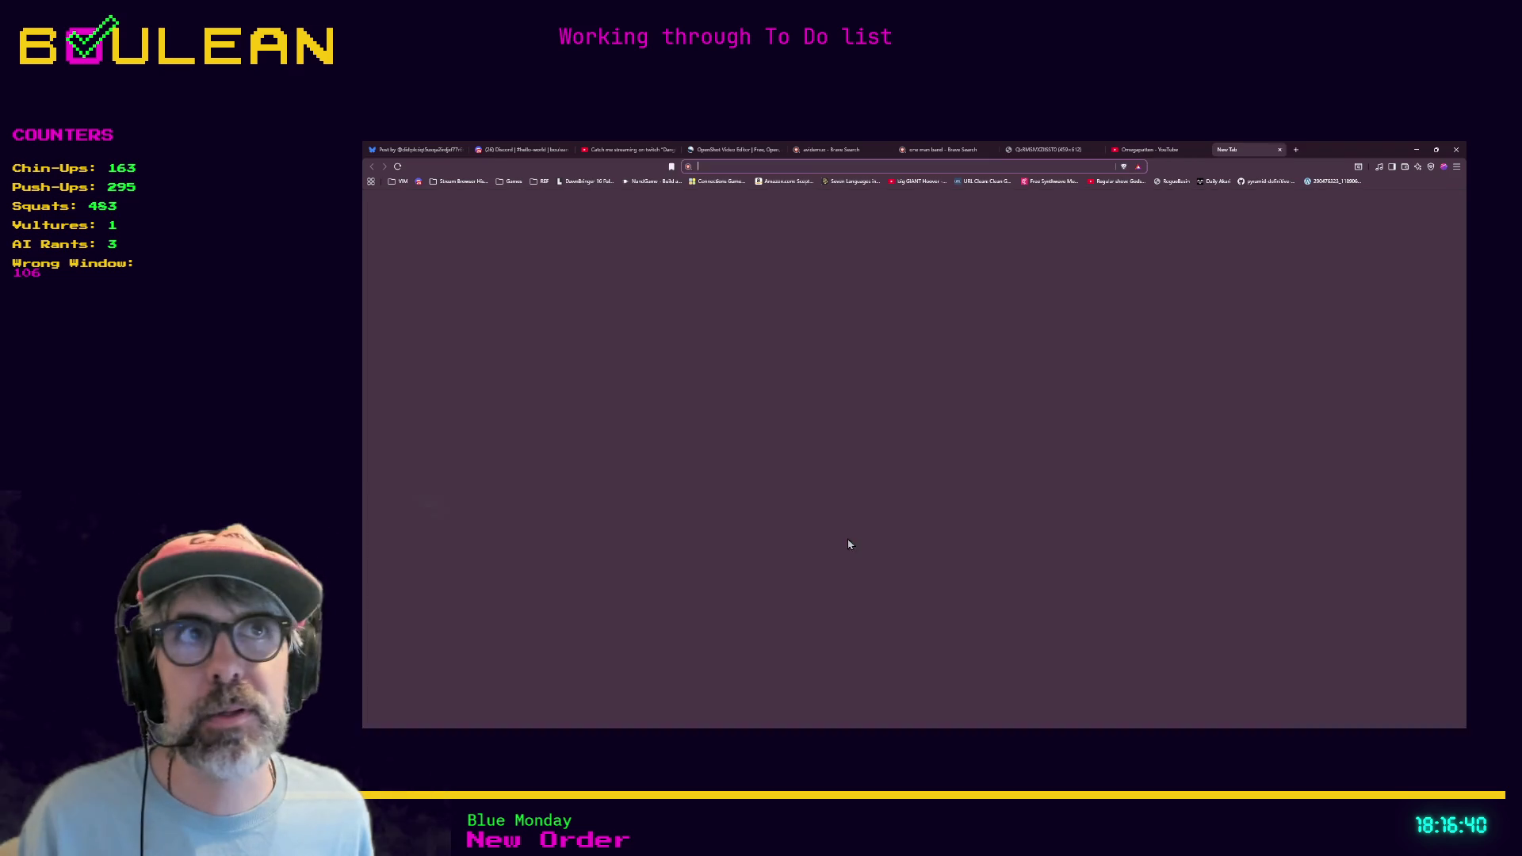
key("ctrl+v")
key("Return")
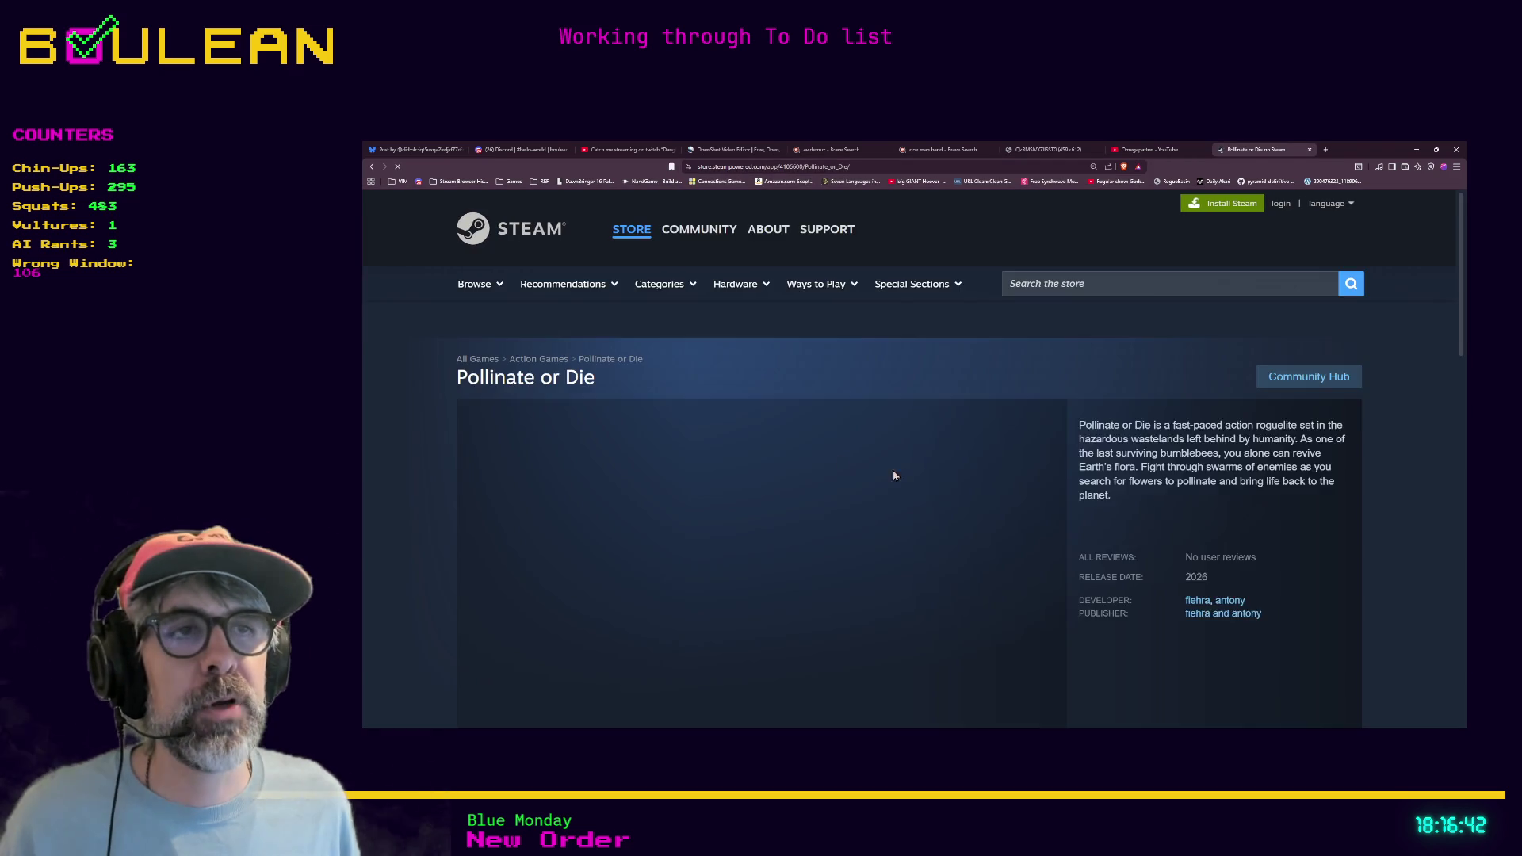
scroll(877, 413, "down", 3)
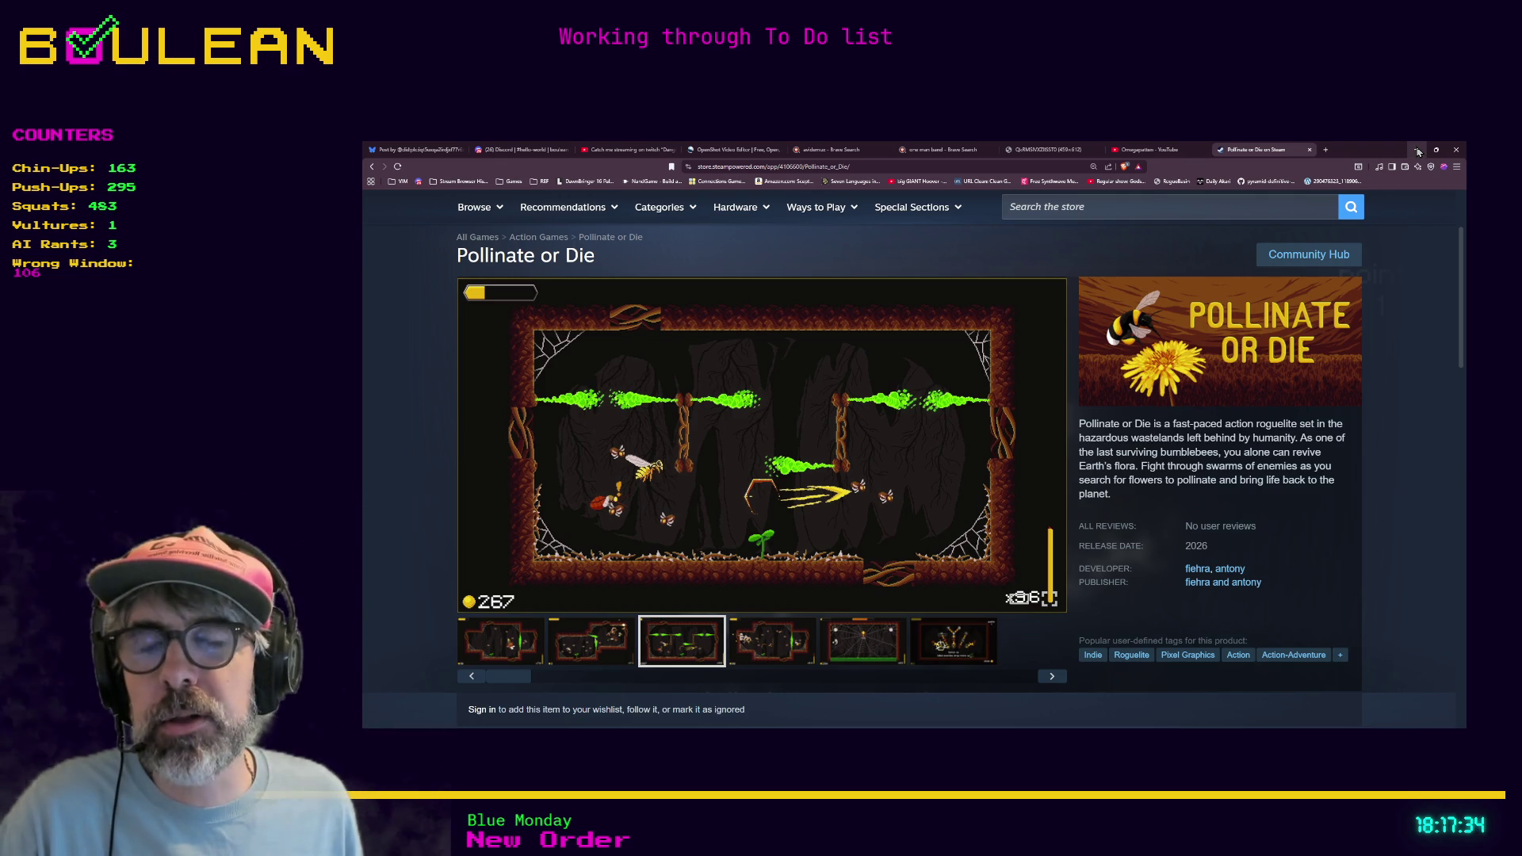
Back in Aseprite, cancel the pending Export Sprite Sheet dialog without exporting
left_click(1418, 151)
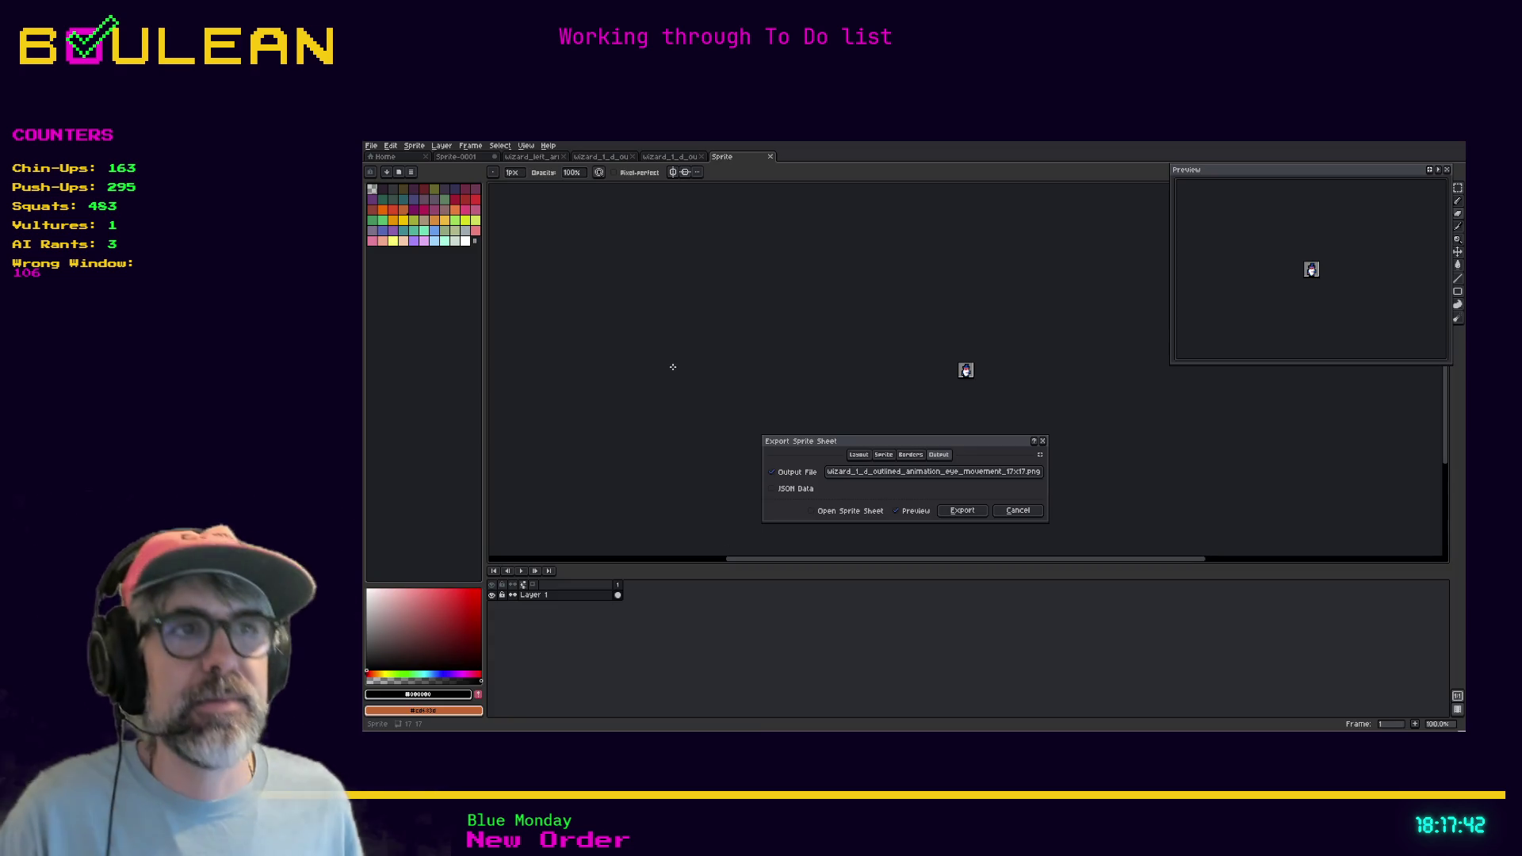
left_click(981, 474)
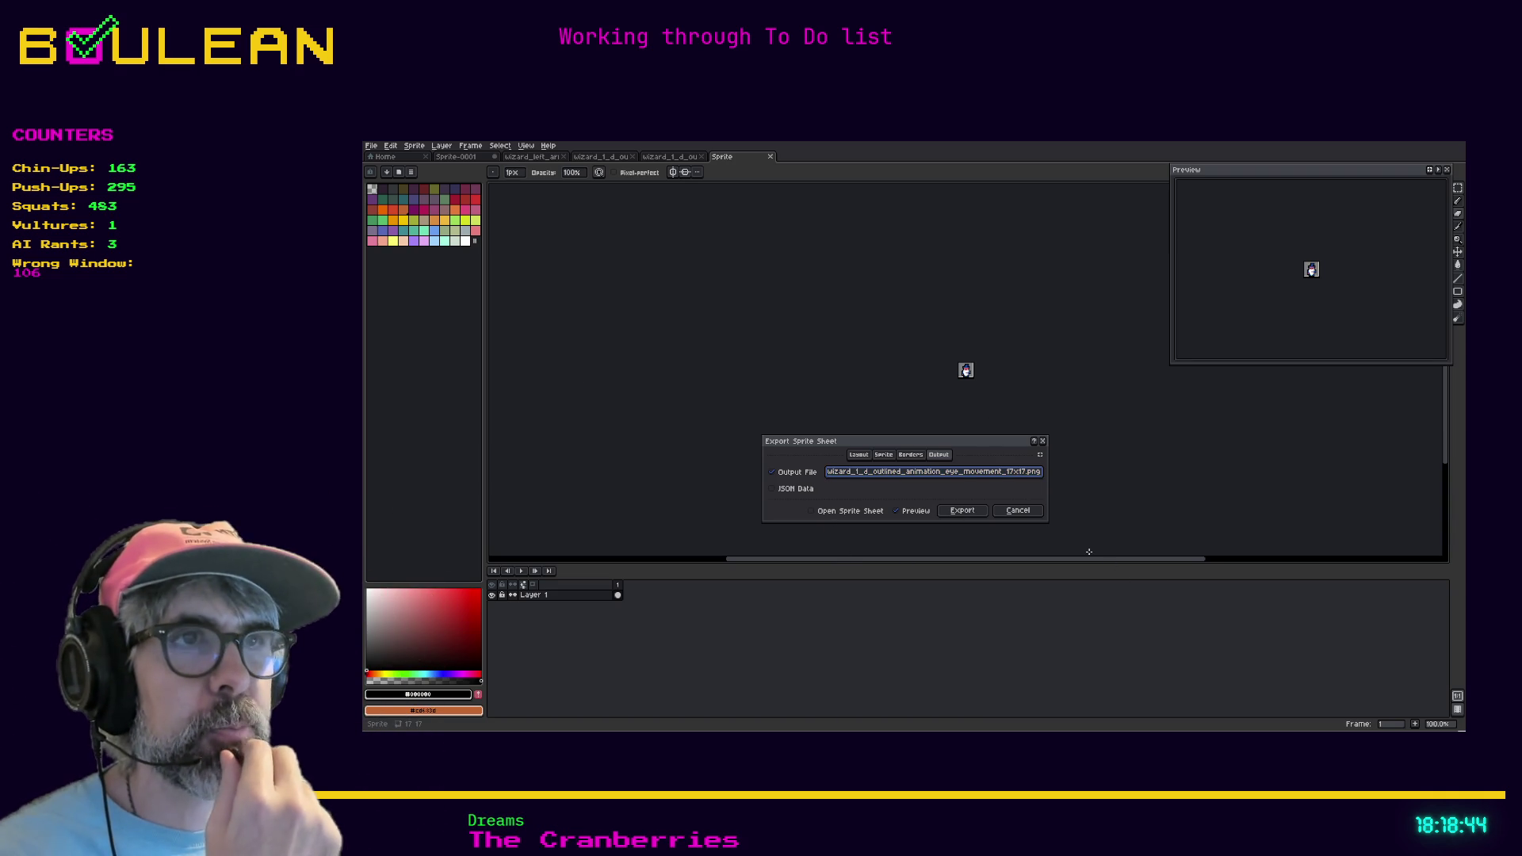
left_click(1014, 511)
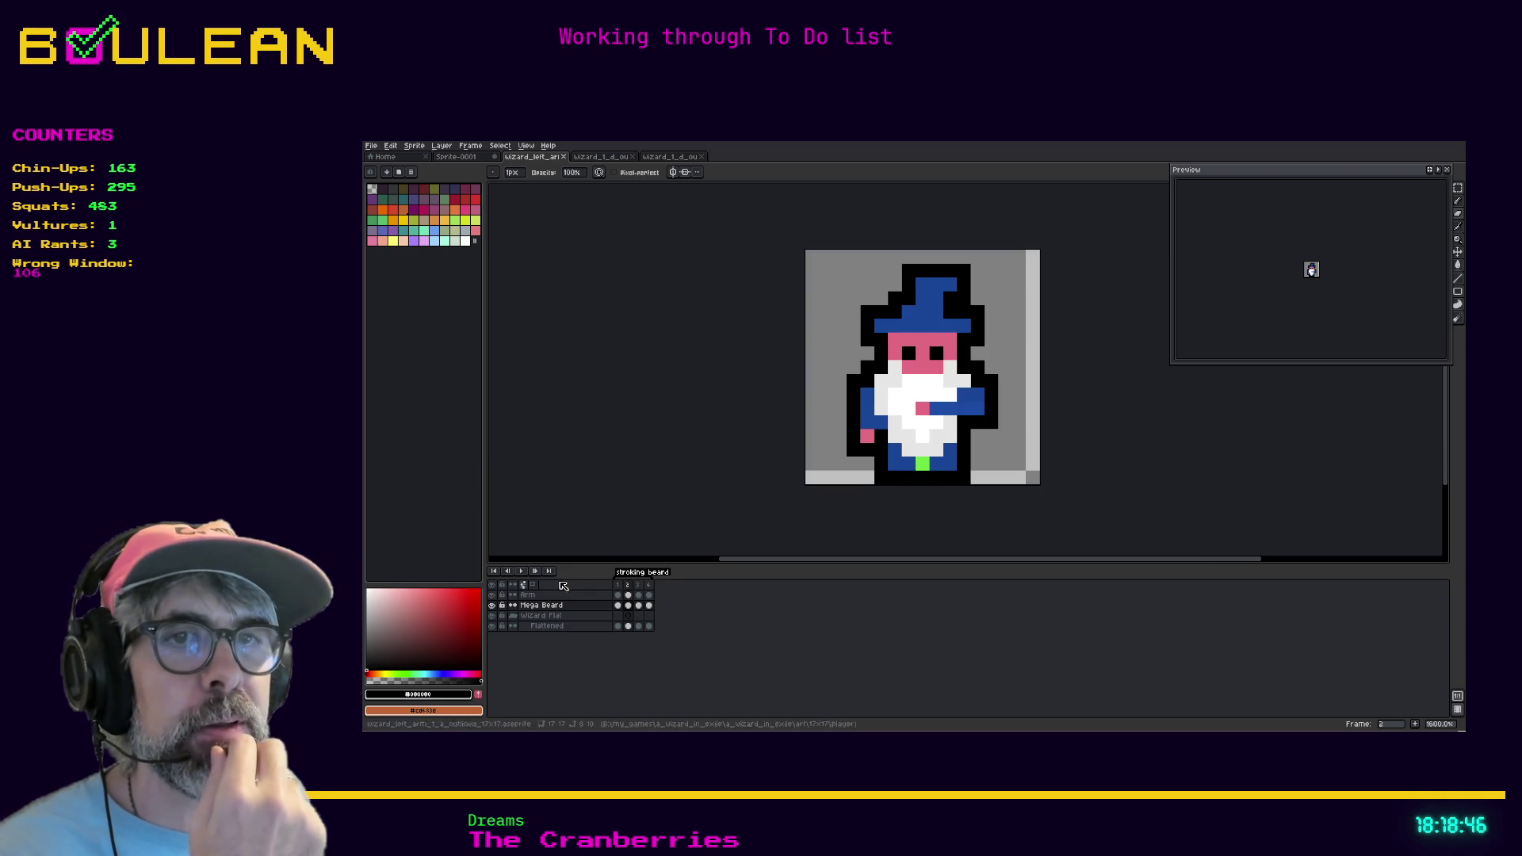
Hide the Flattened and Mega Beard layers and show only the Arm layer
left_click(492, 626)
left_click(492, 594)
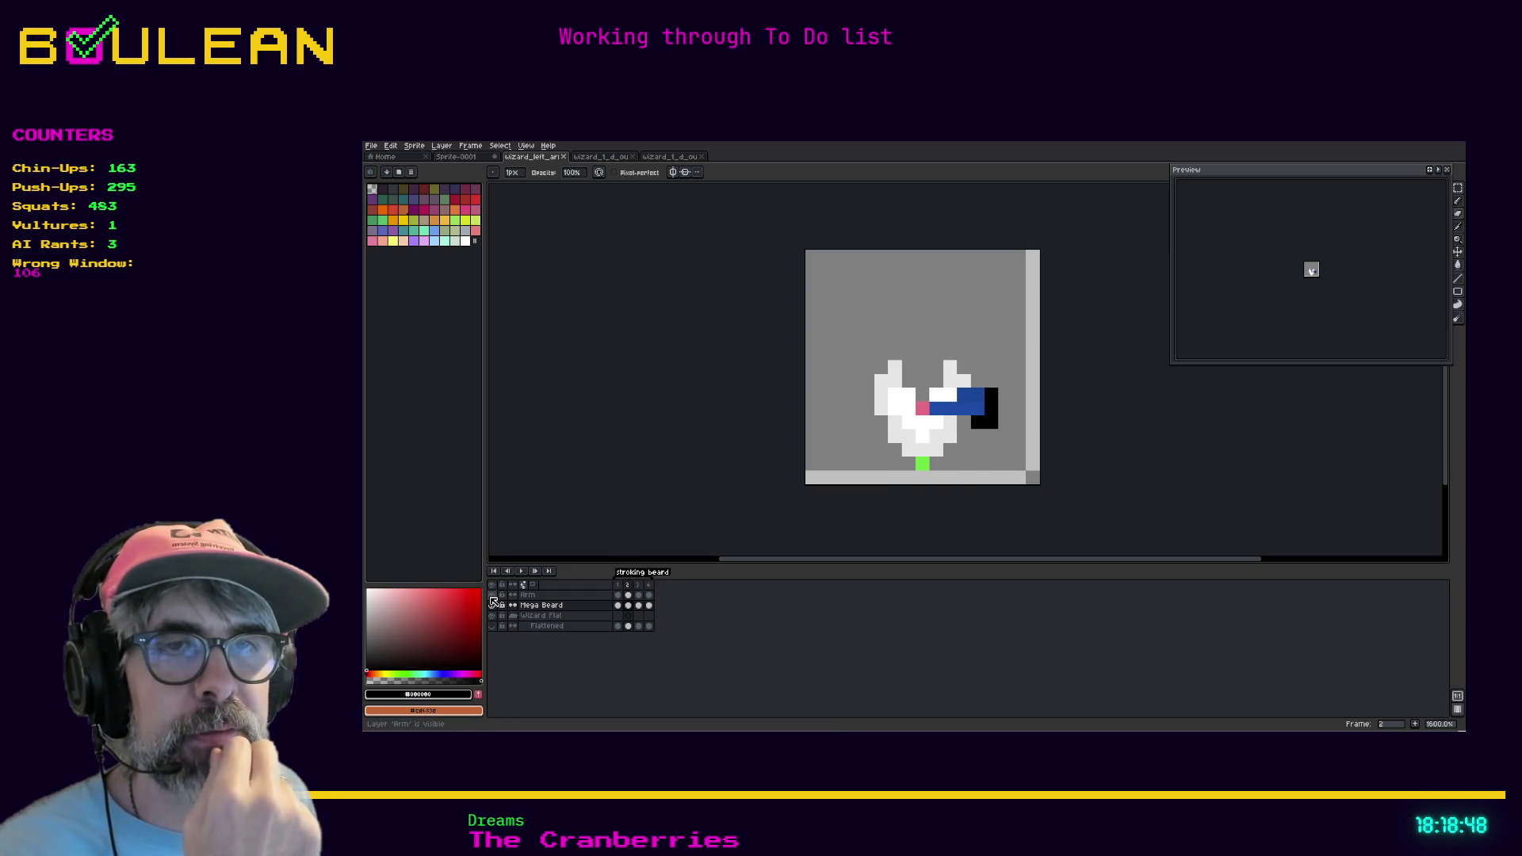
left_click(491, 604)
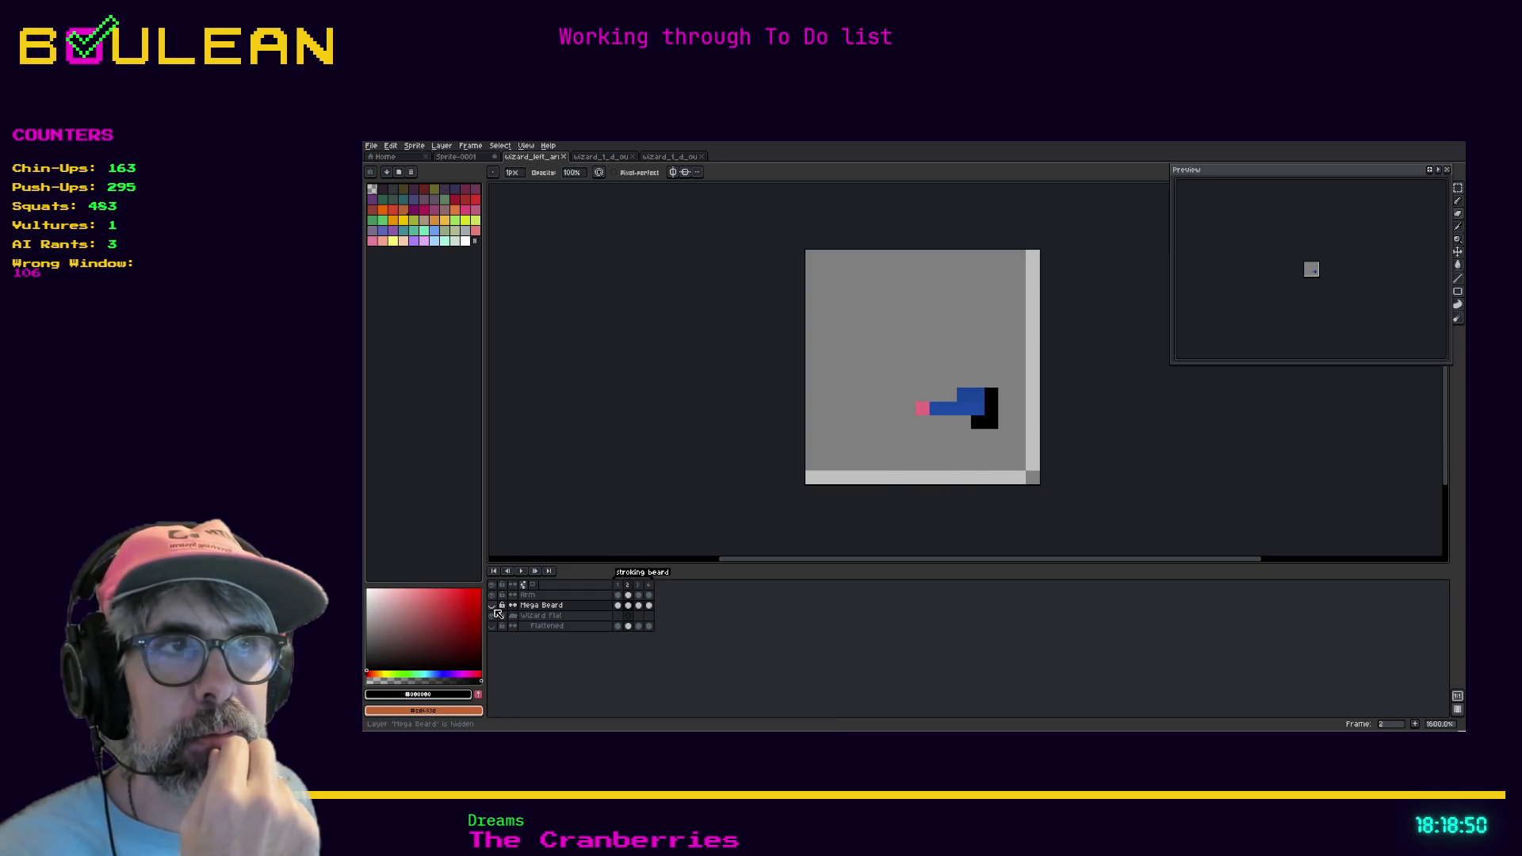
left_click(493, 616)
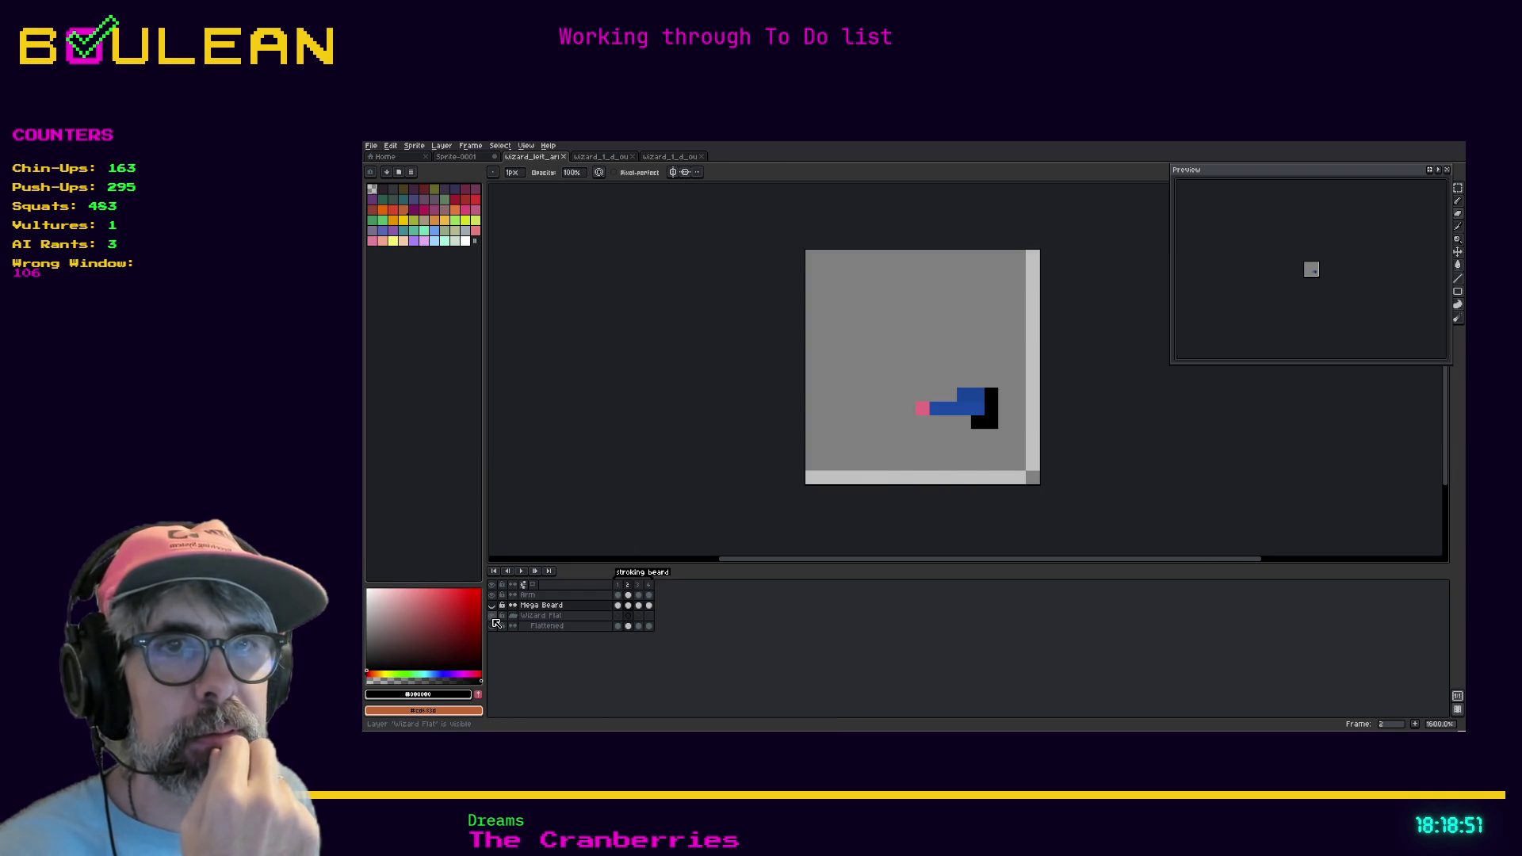
Export the left-arm sprite sheet, pasting wizard_left_arm_1_d_animation_17x17.png as the output file name
left_click(372, 147)
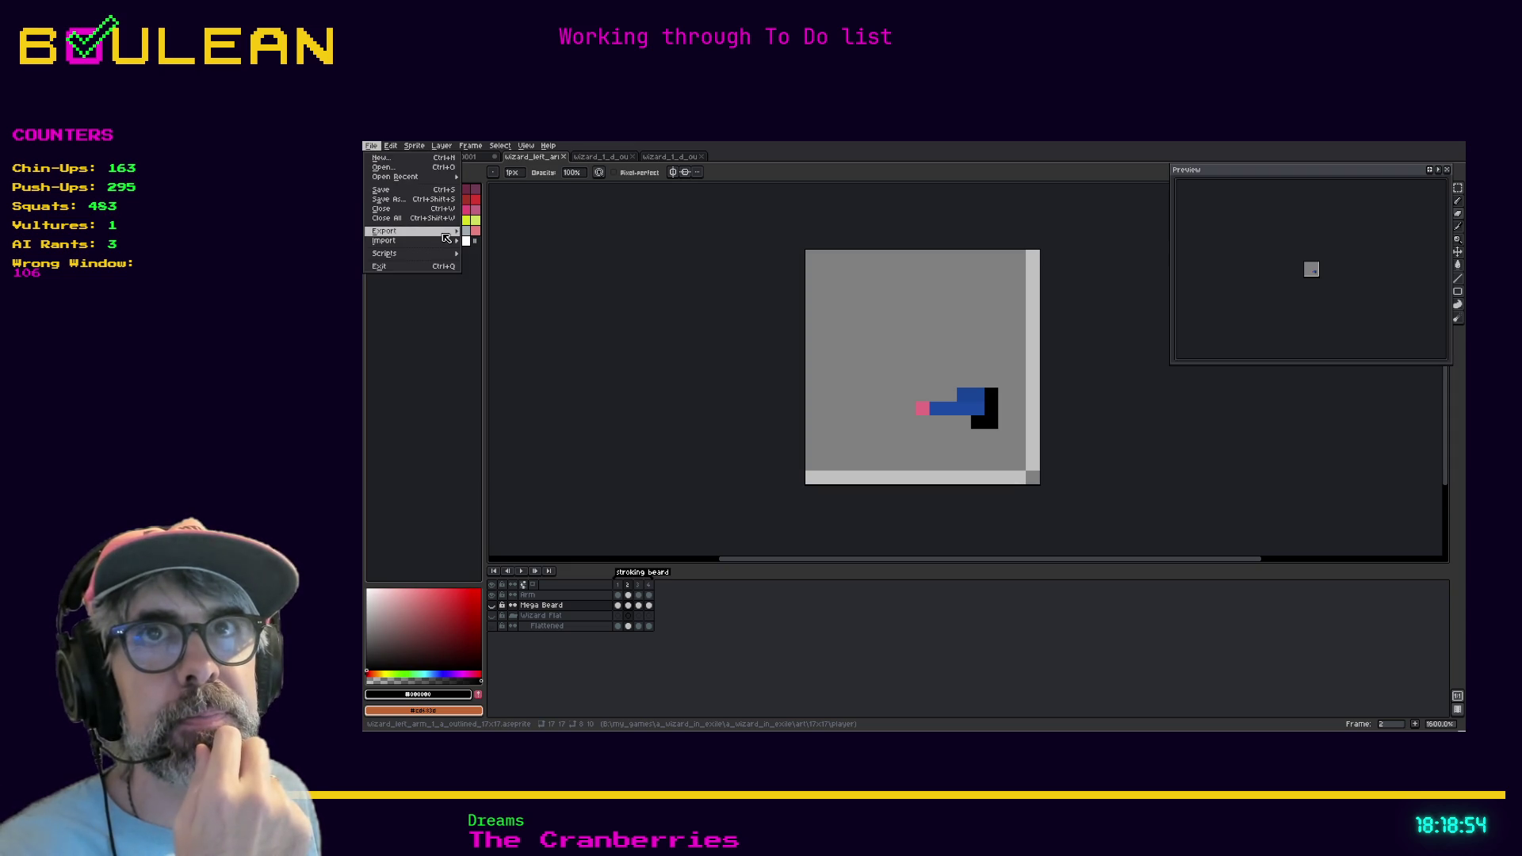
left_click(480, 232)
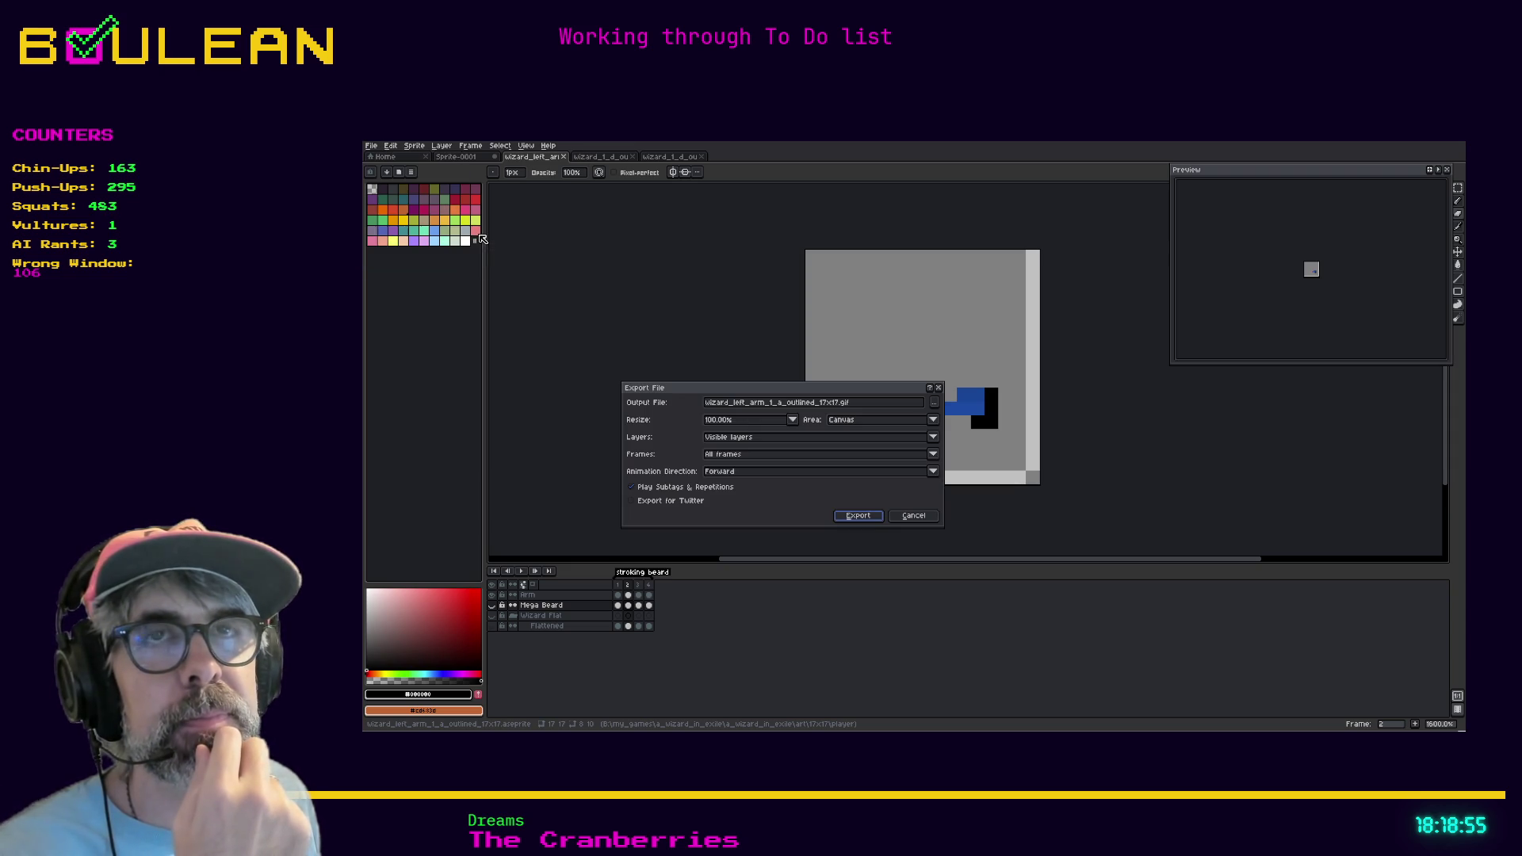
left_click(899, 519)
left_click(371, 145)
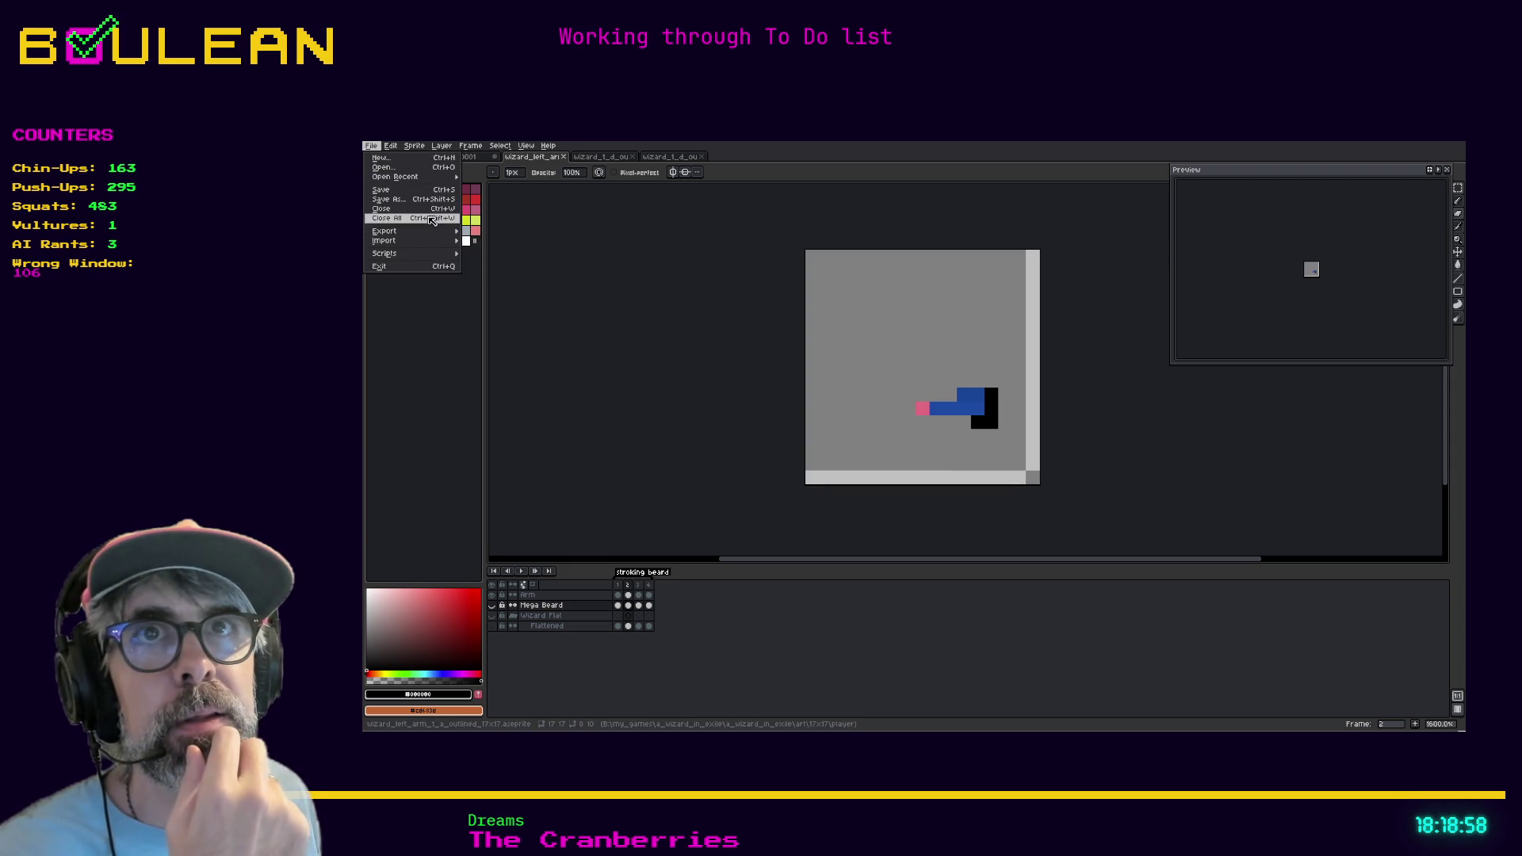
mouse_move(432, 231)
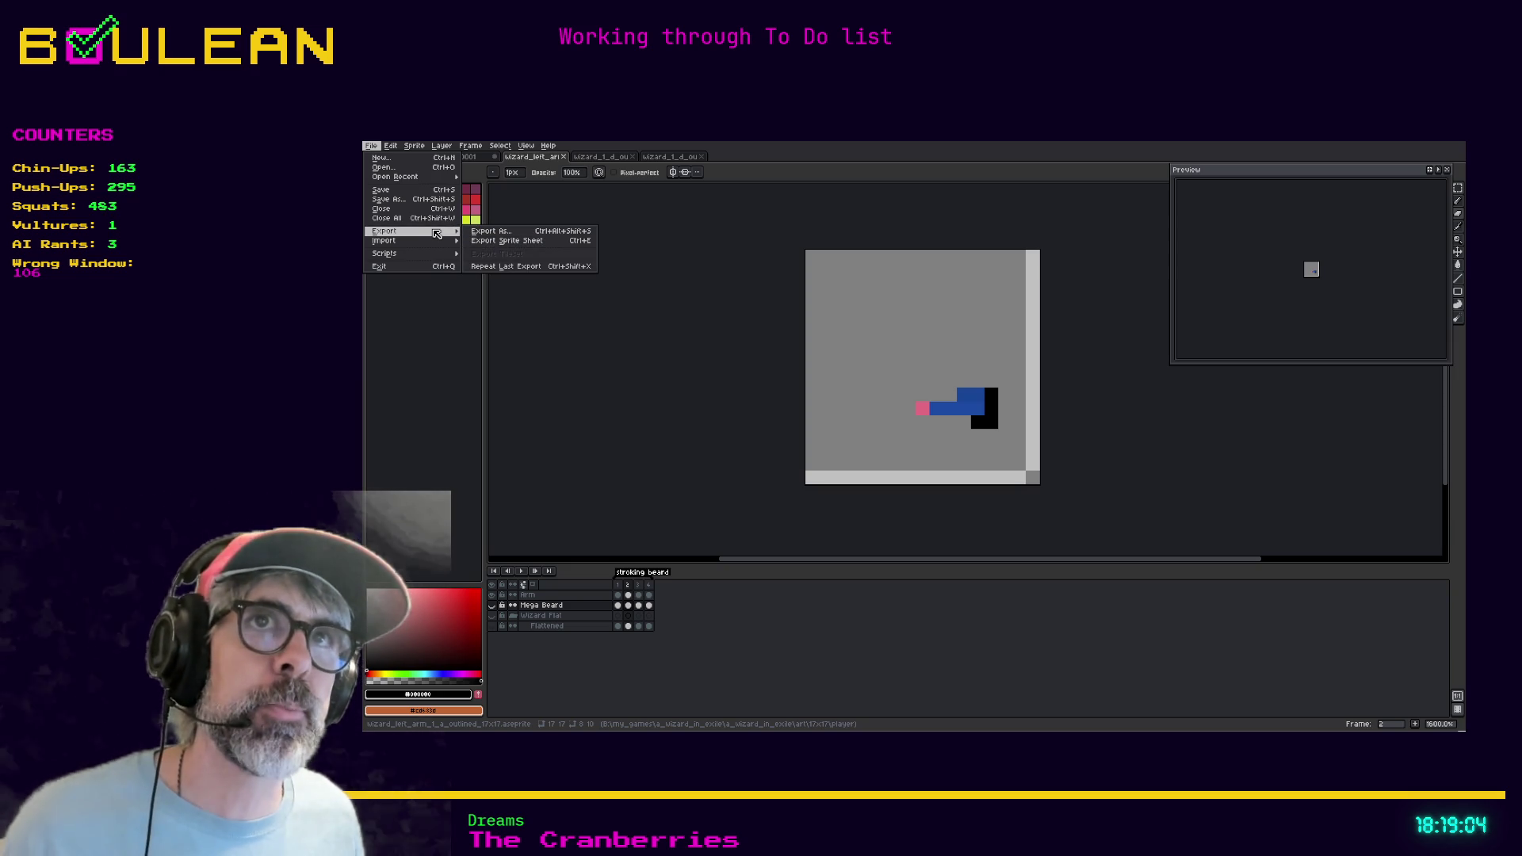
left_click(491, 242)
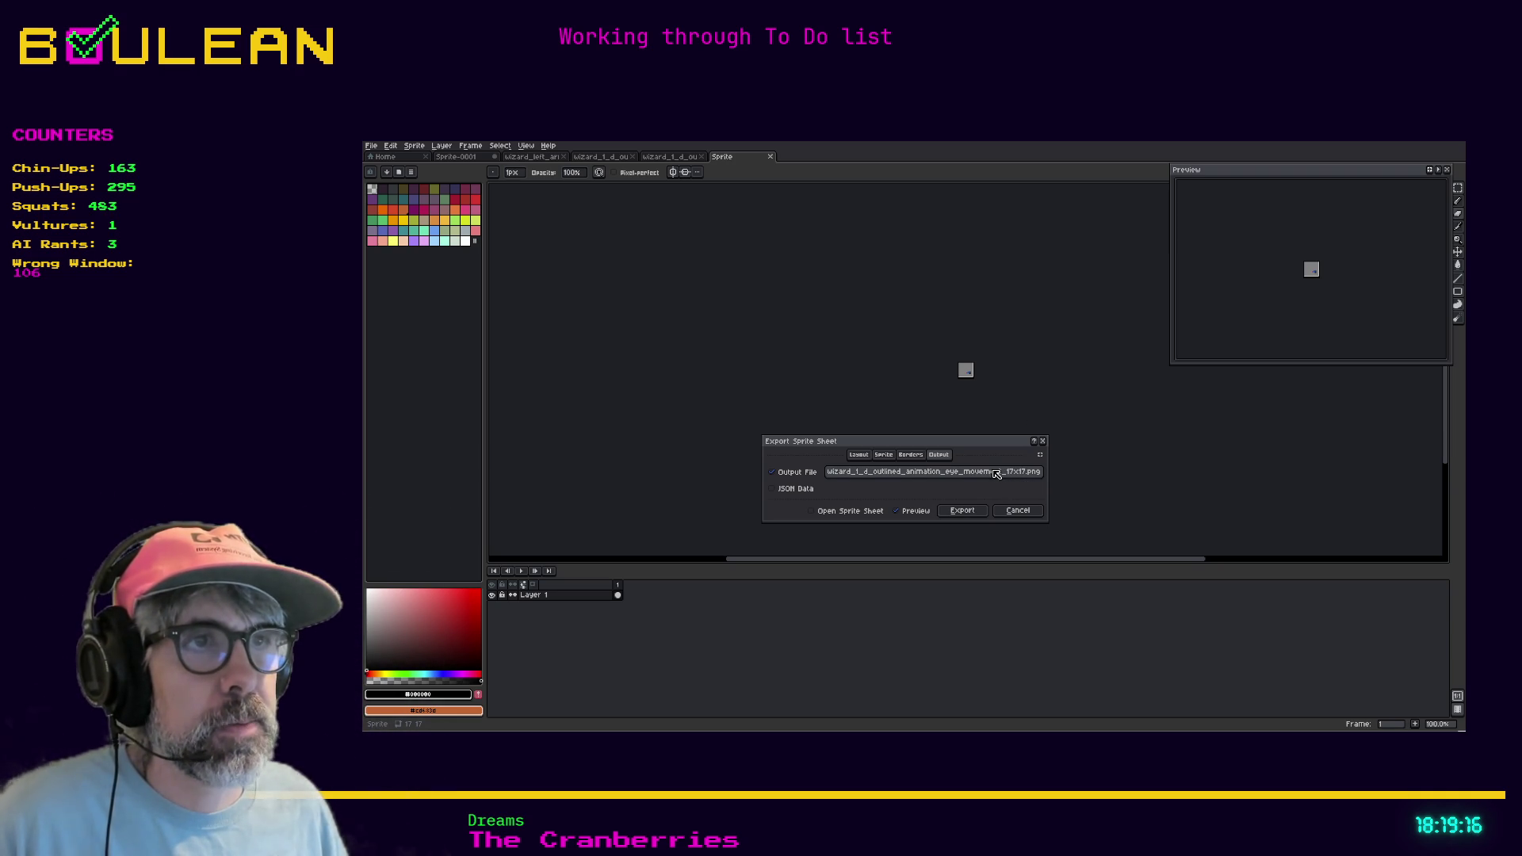
left_click(993, 474)
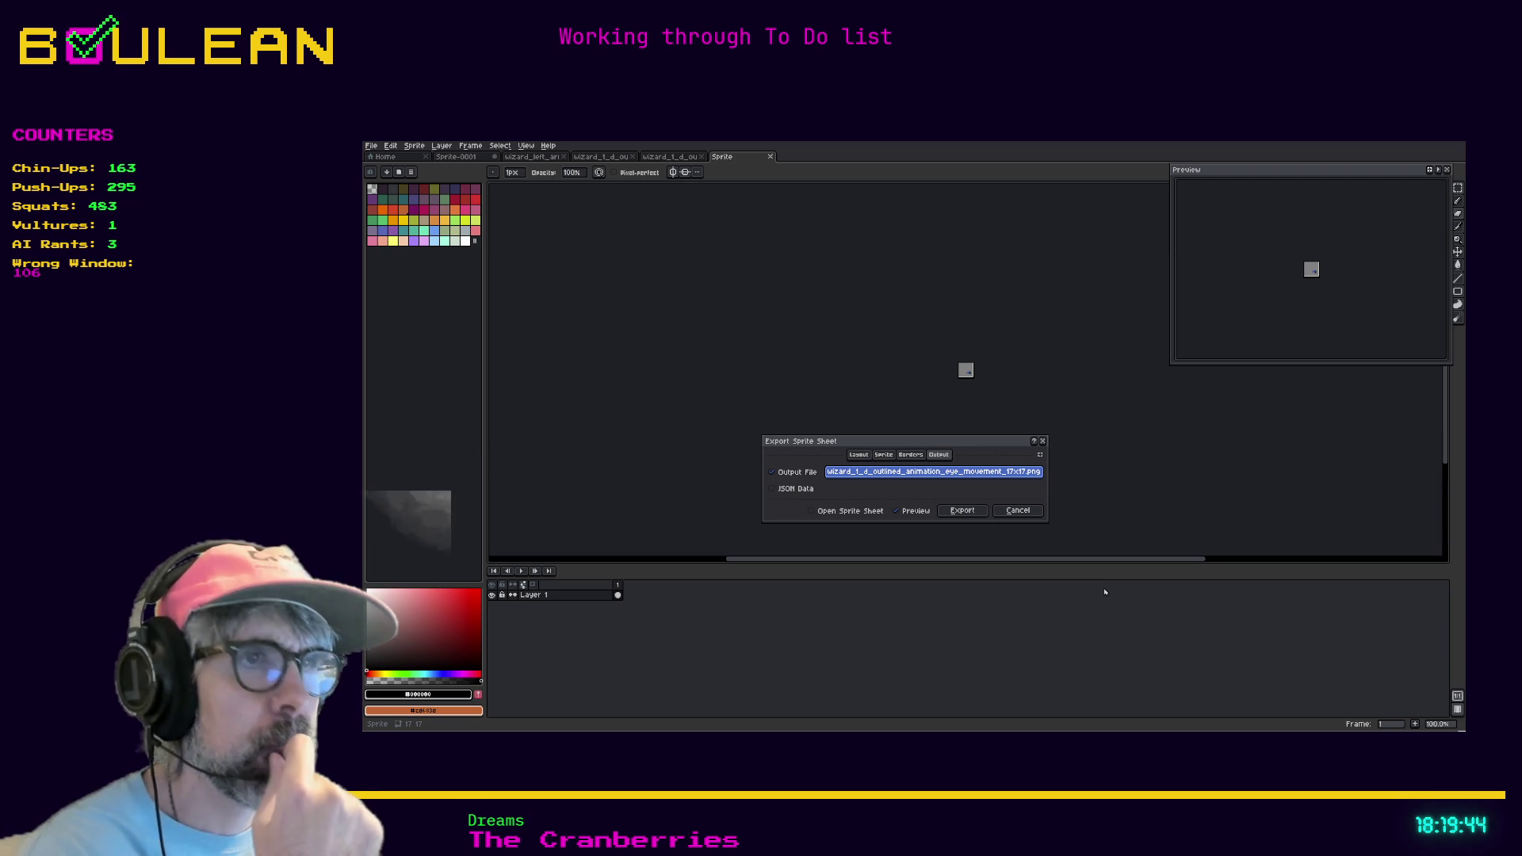
type("wizard_left_arm_1_d_animation_17x17.png")
left_click(926, 510)
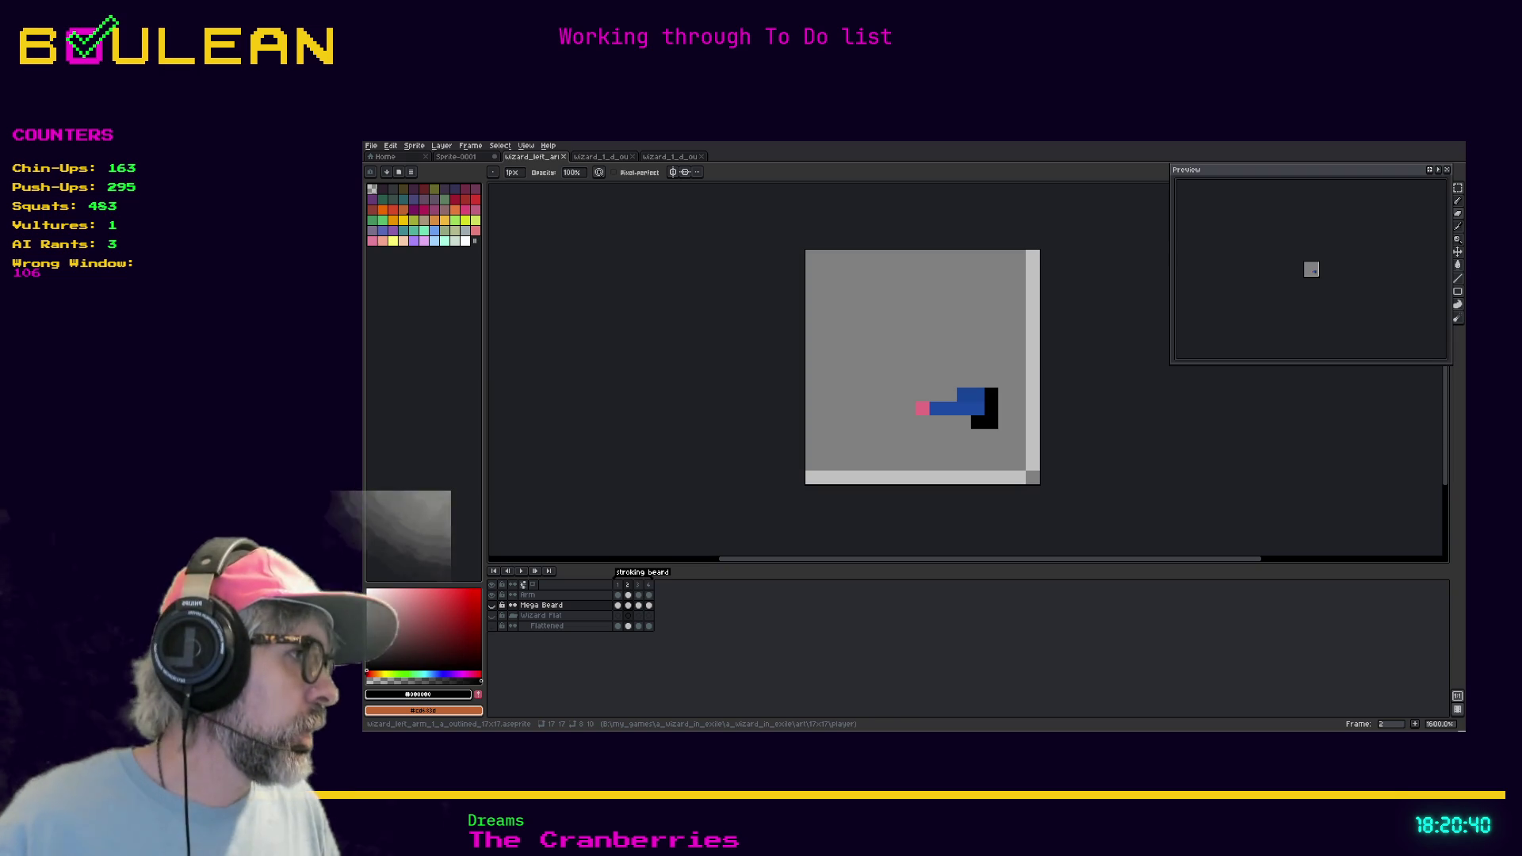
Open the exported left-arm sheet, compare the ten- and four-frame wizard sheets, then return to wizard_left_arm
right_click(883, 403)
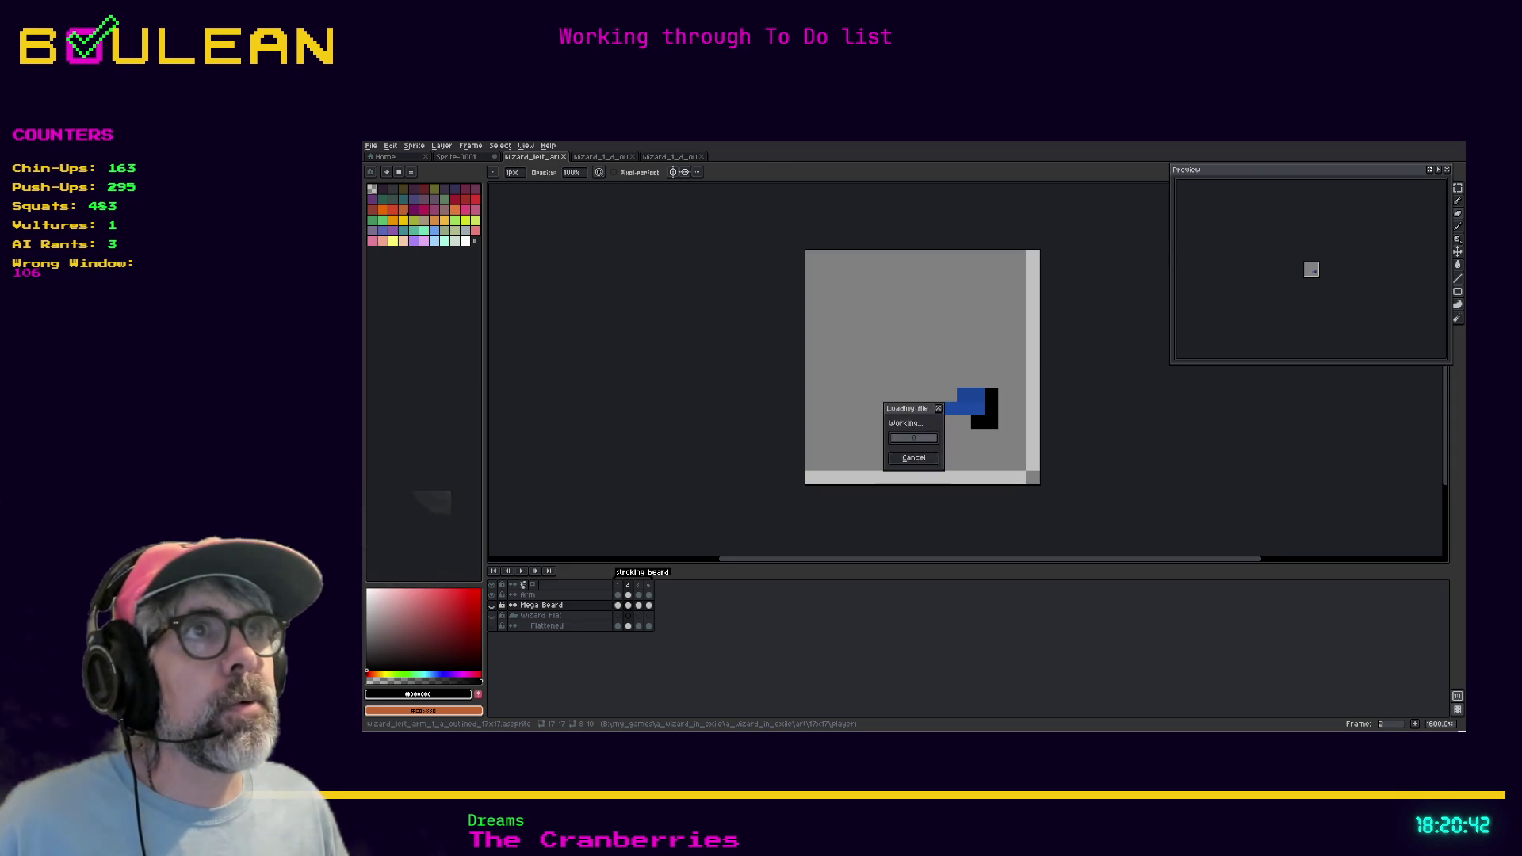
left_click(900, 462)
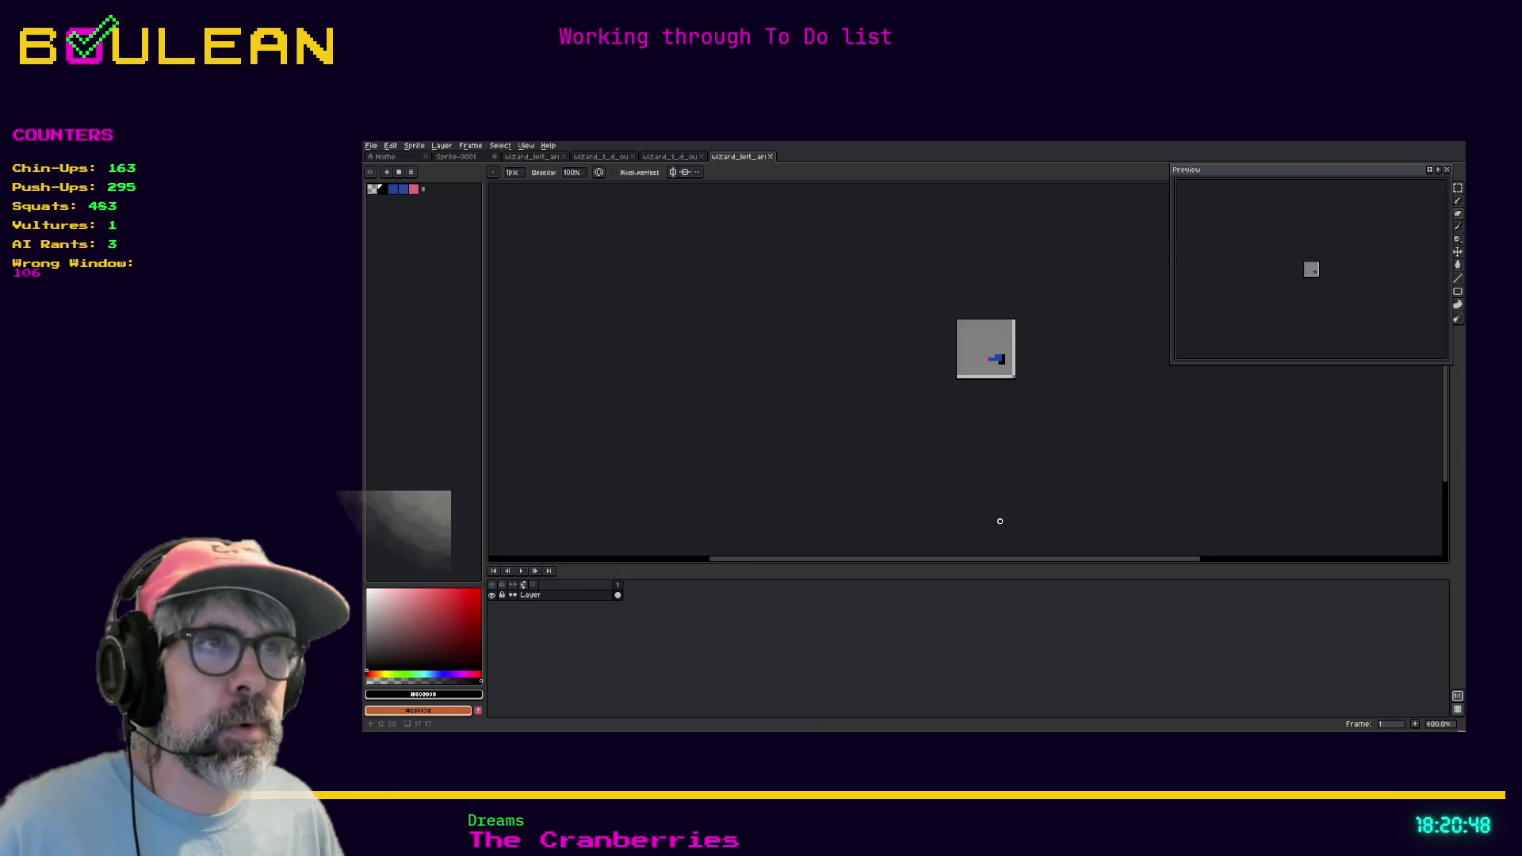
left_click(668, 157)
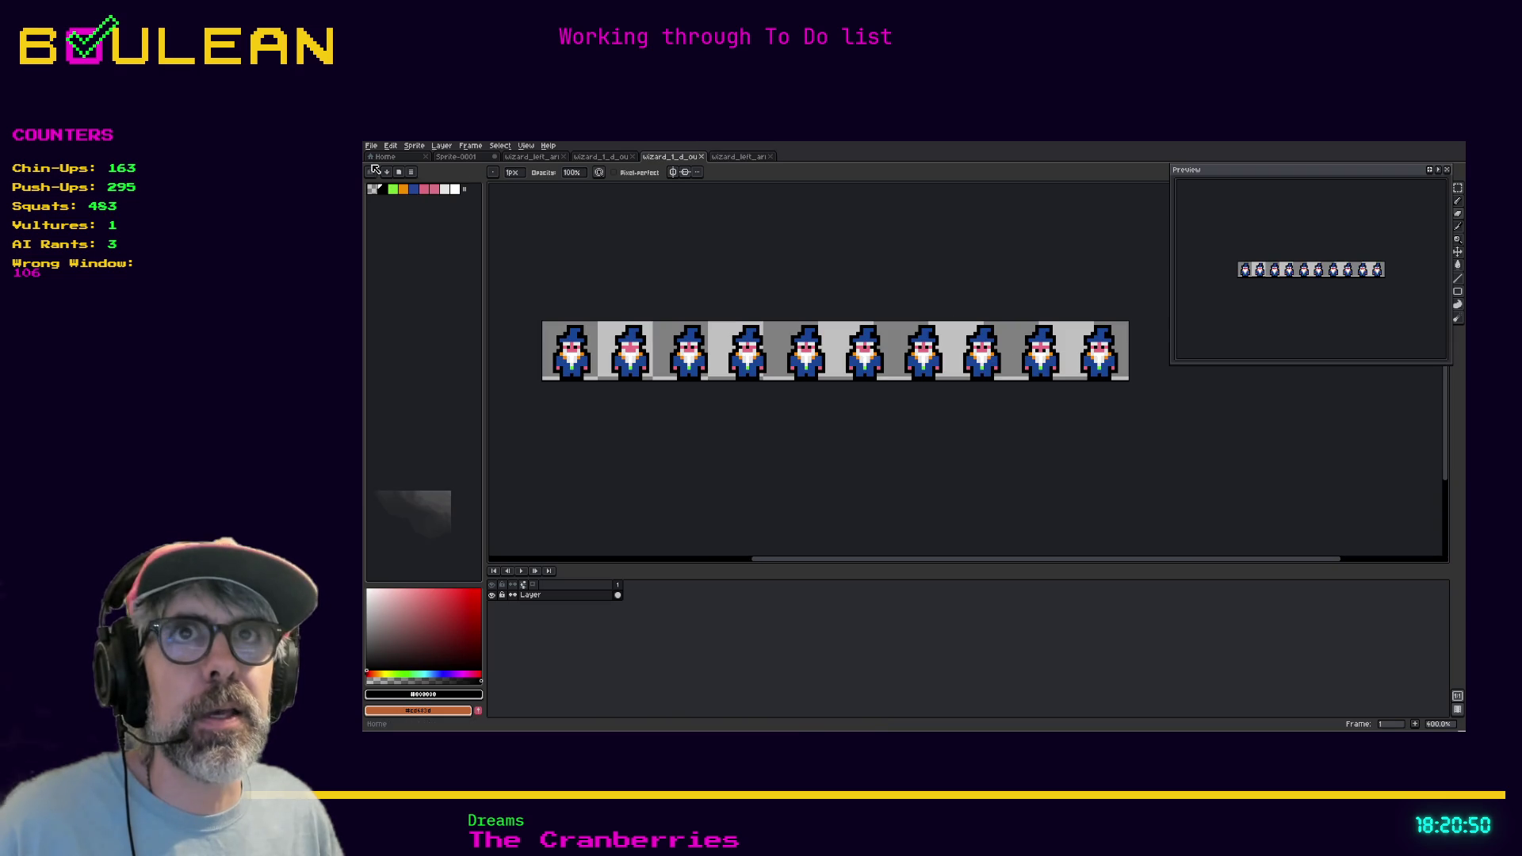
left_click(611, 157)
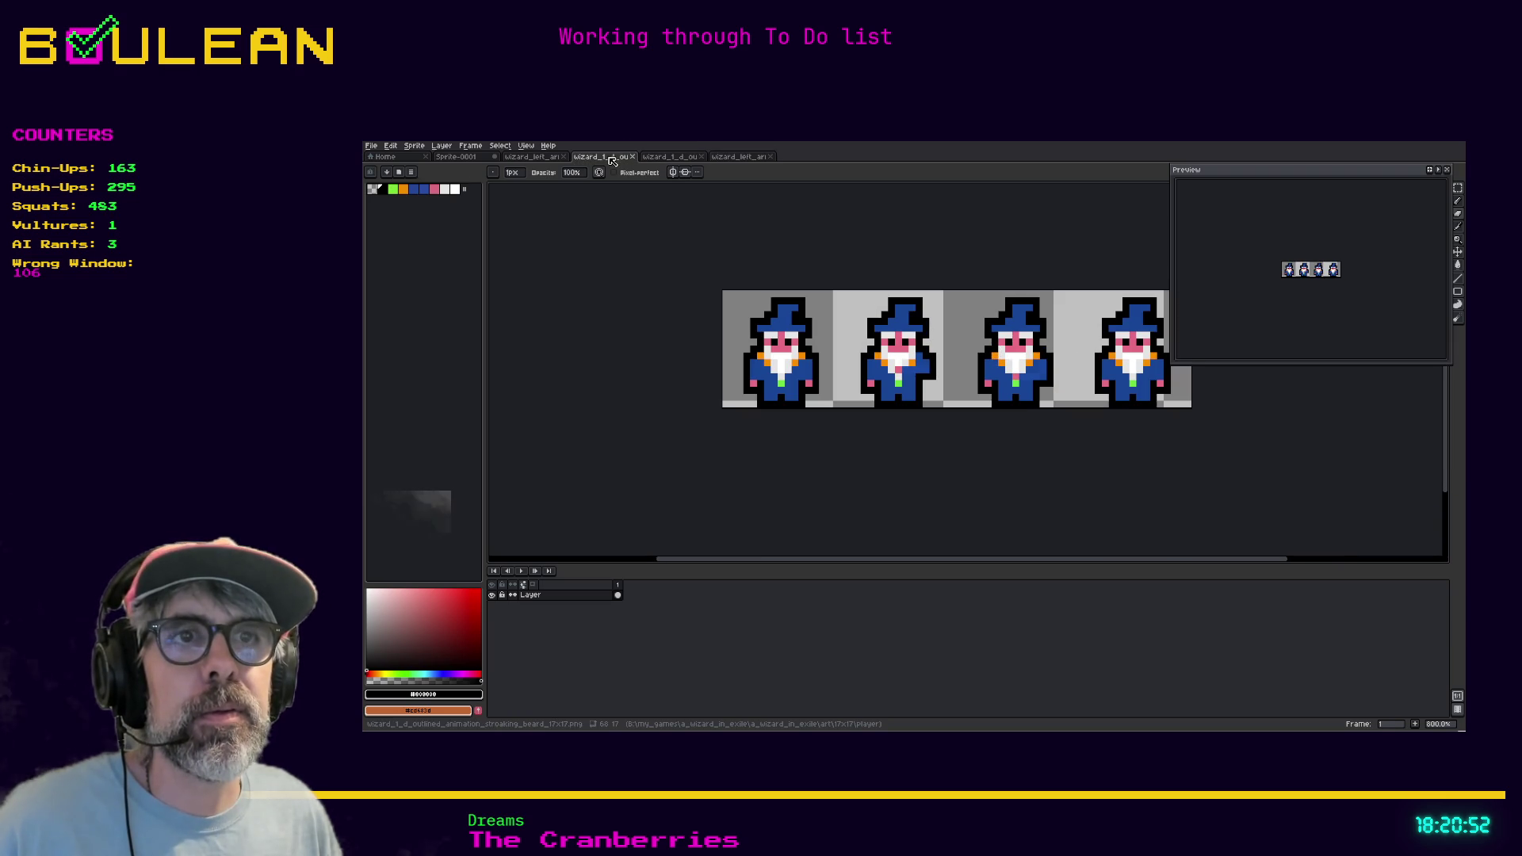
left_click(533, 157)
Re-export the sprite sheet with Frames set to All frames, confirming the overwrite of wizard_left_arm_1_d_animation_17x17.png
left_click(371, 146)
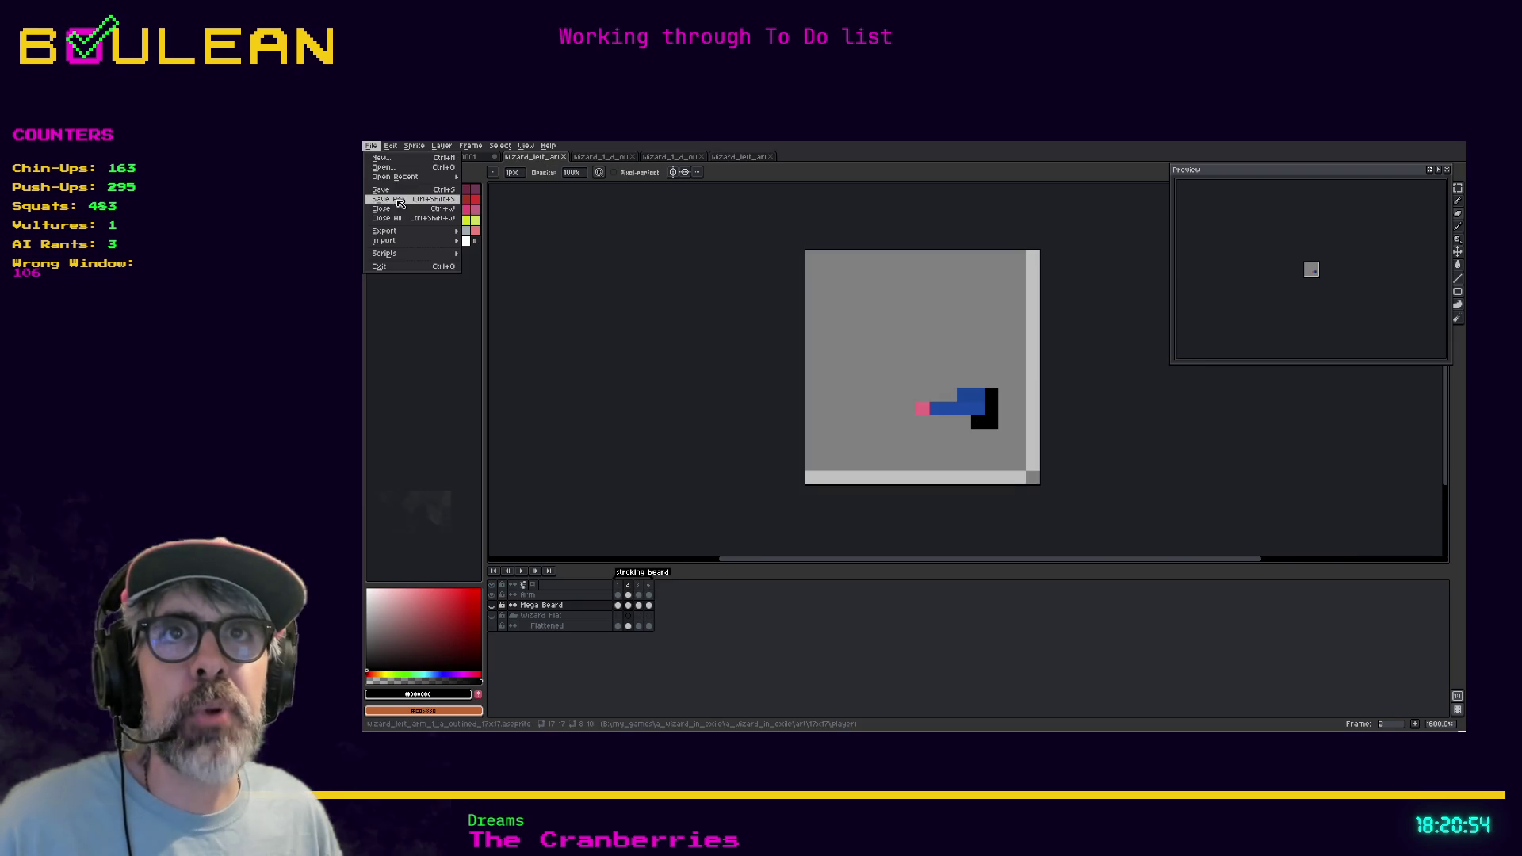
mouse_move(447, 232)
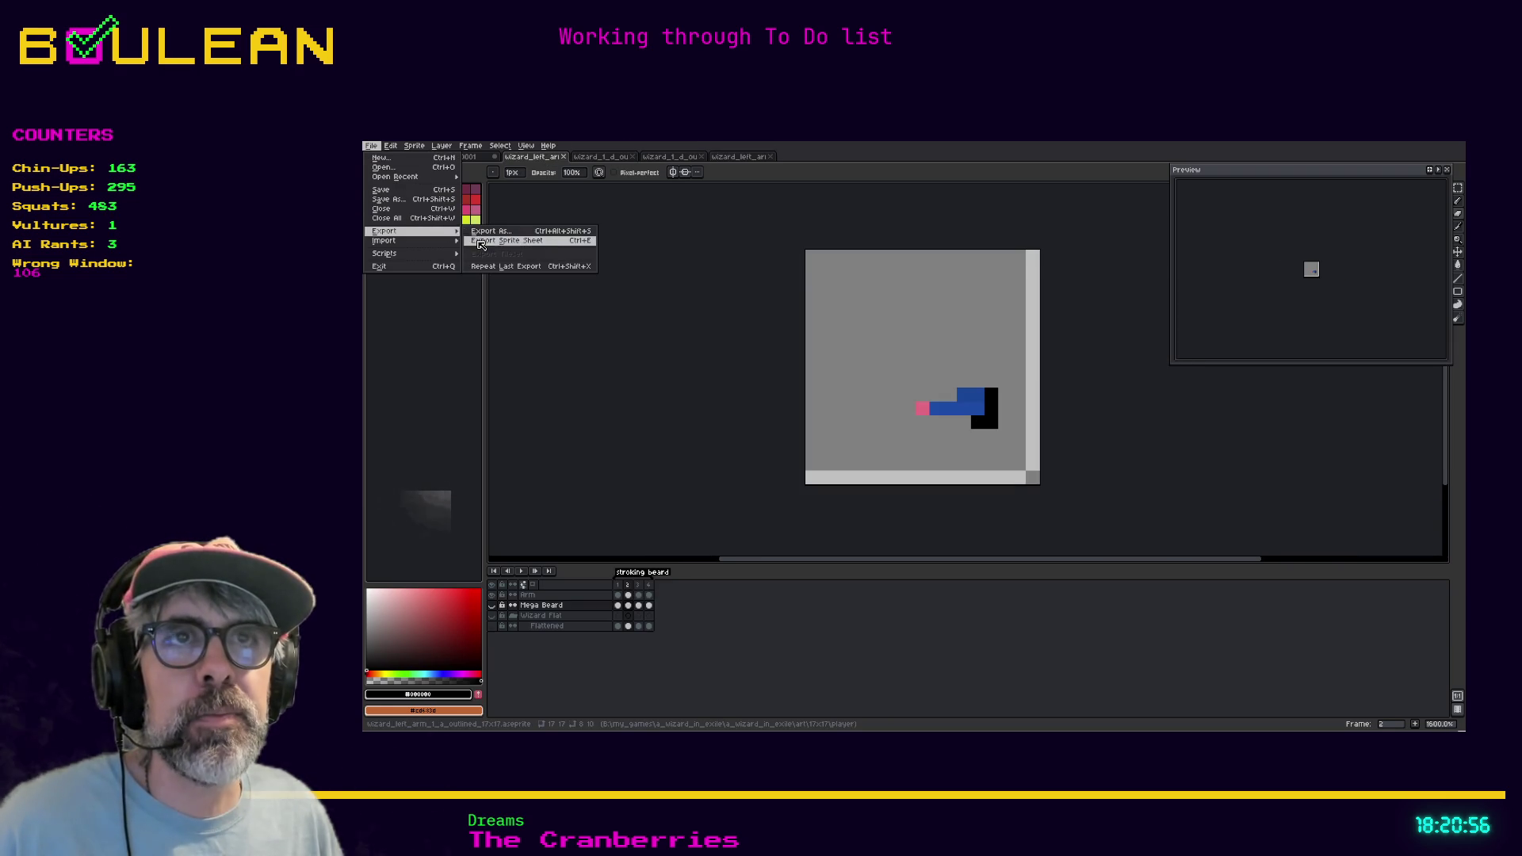
left_click(507, 240)
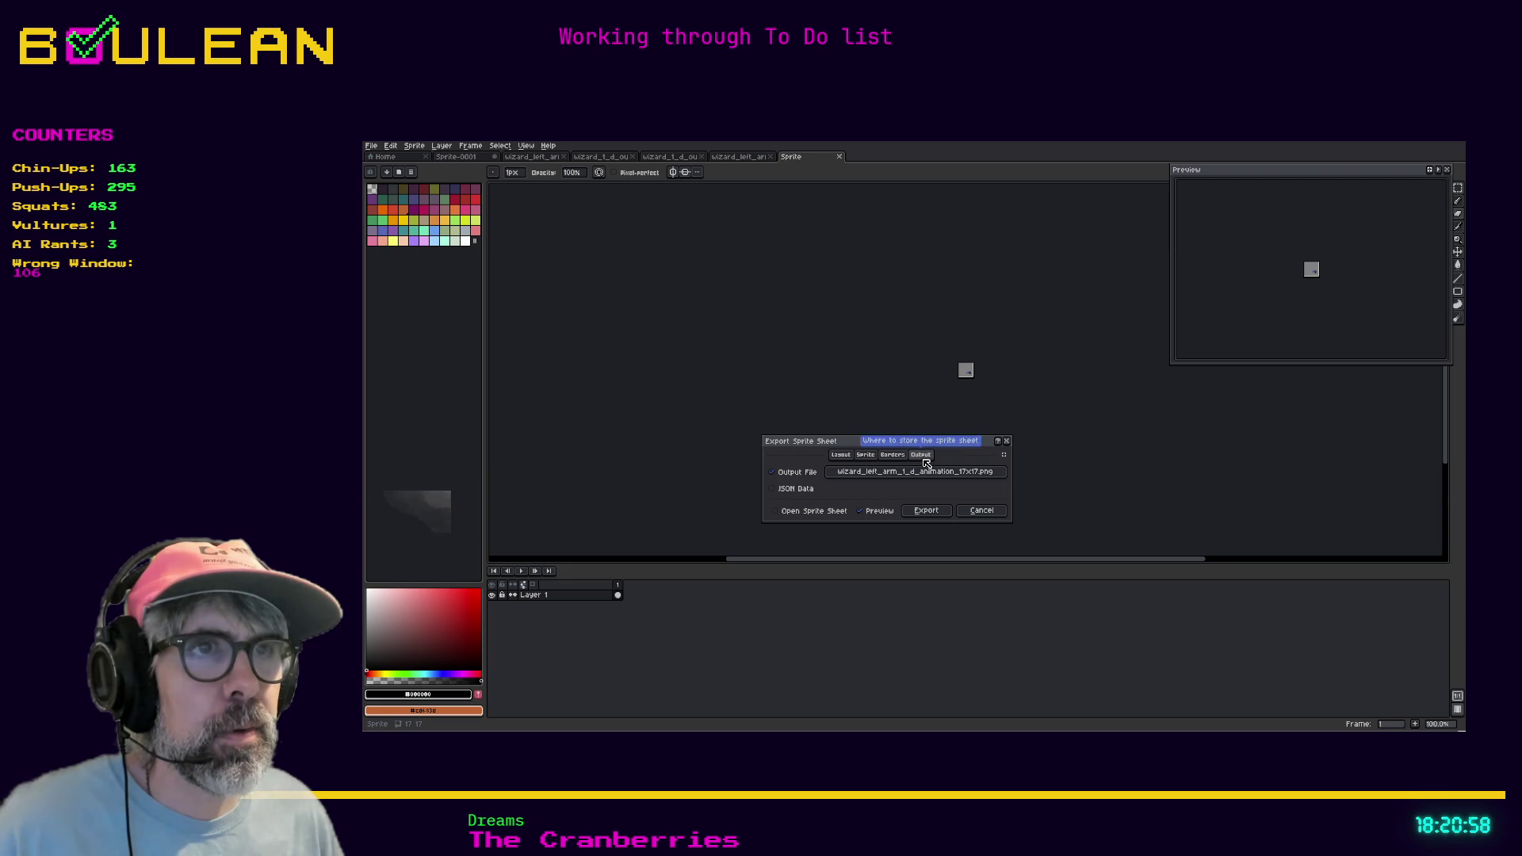
left_click(848, 456)
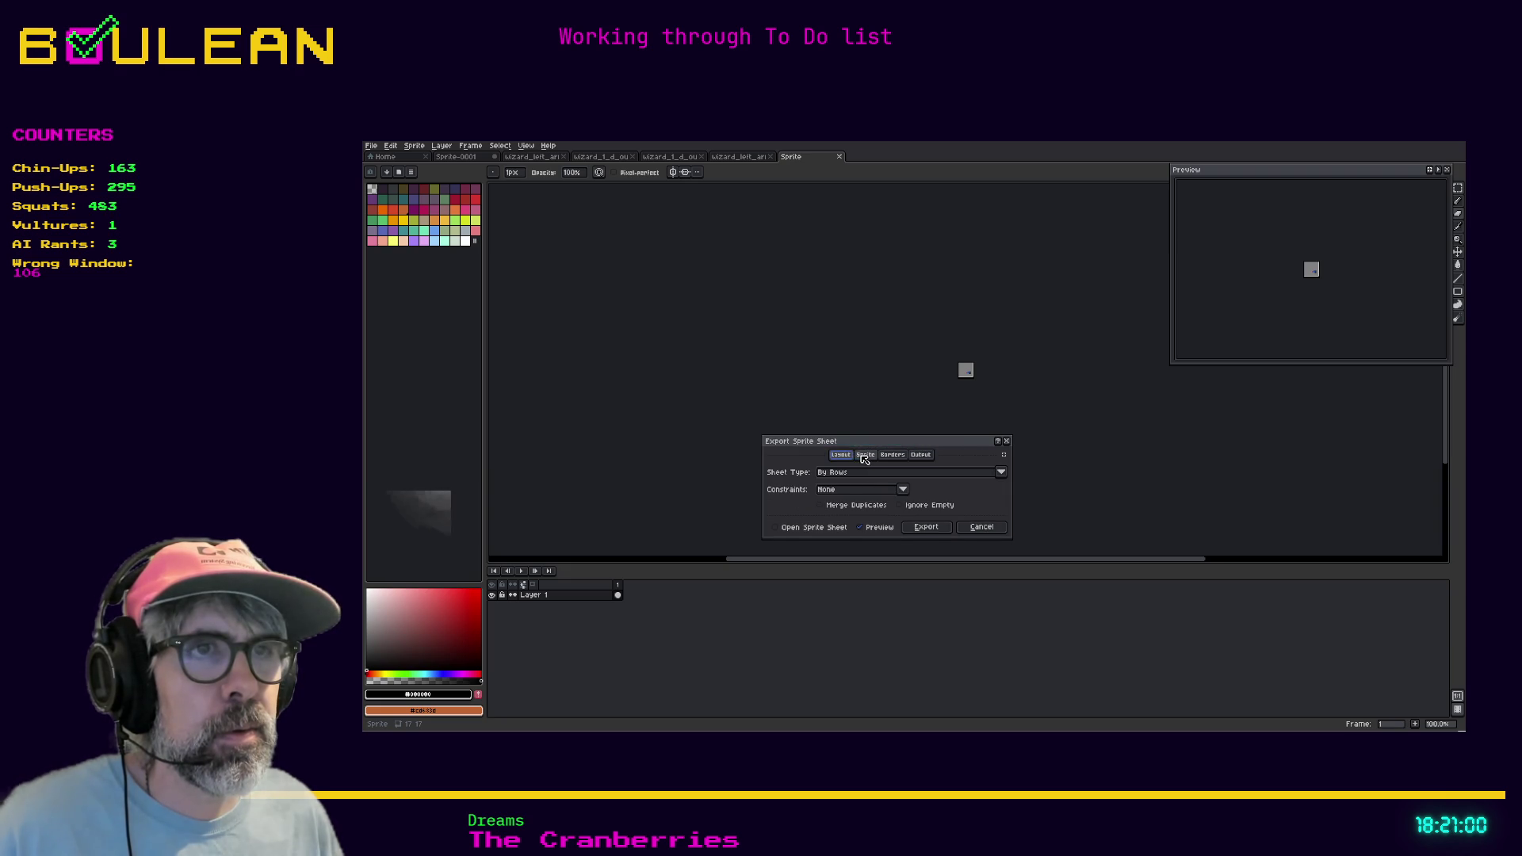
left_click(864, 456)
left_click(820, 507)
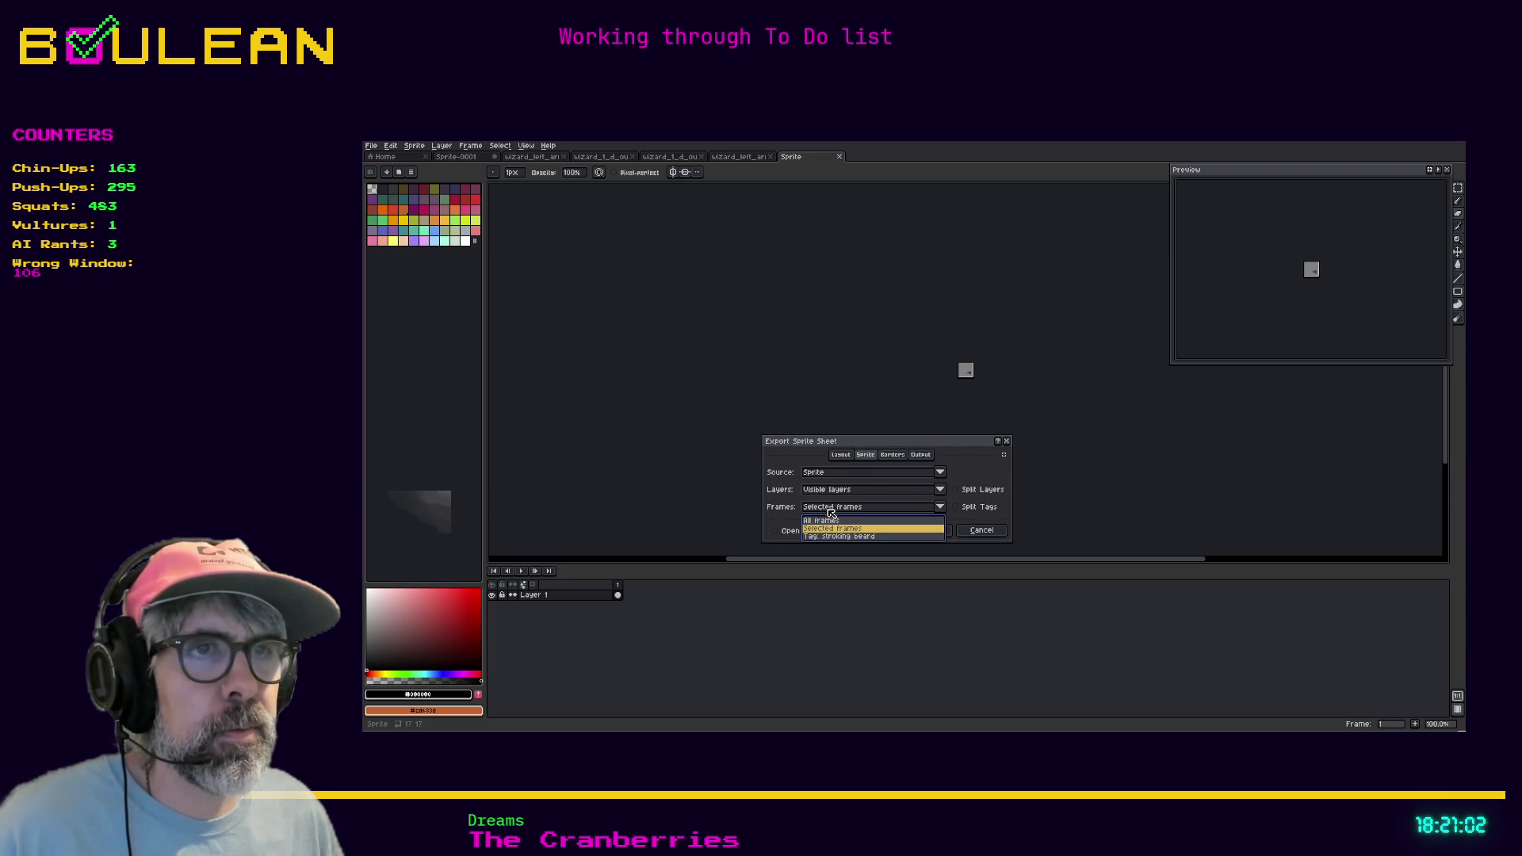
left_click(820, 521)
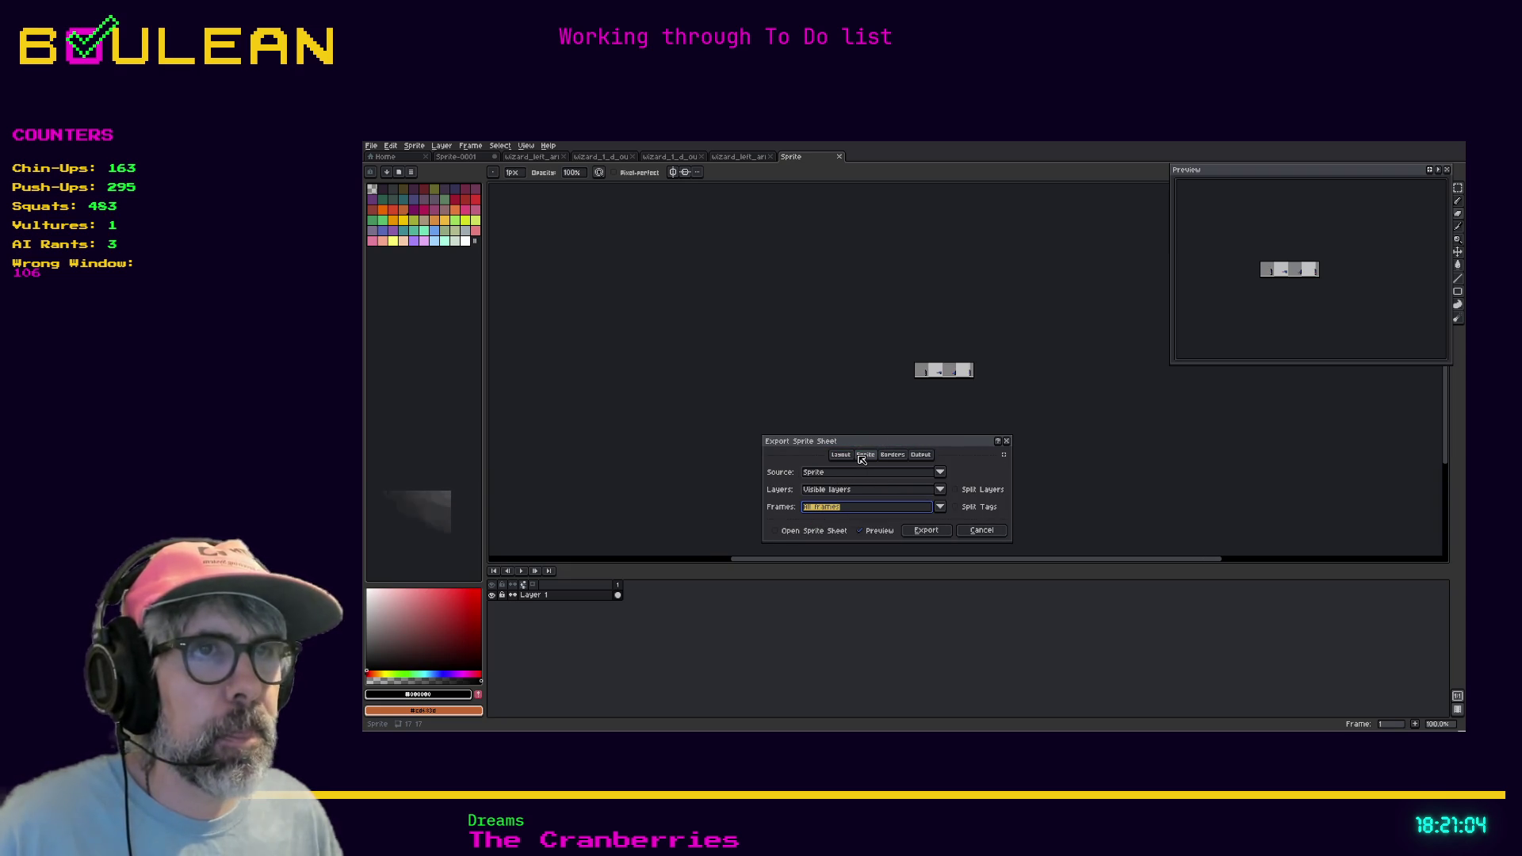
left_click(920, 454)
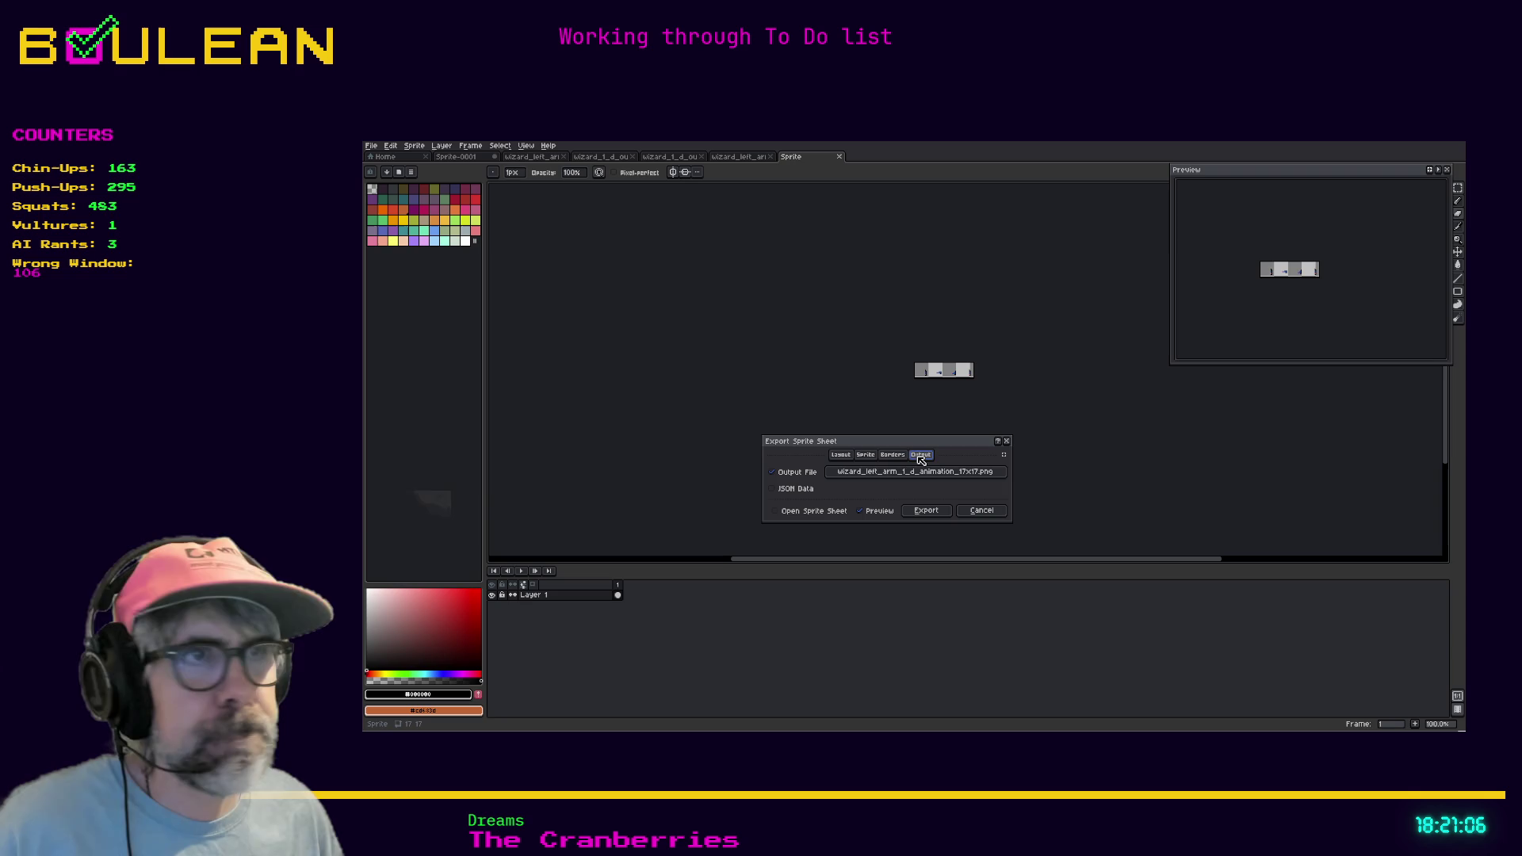
left_click(926, 511)
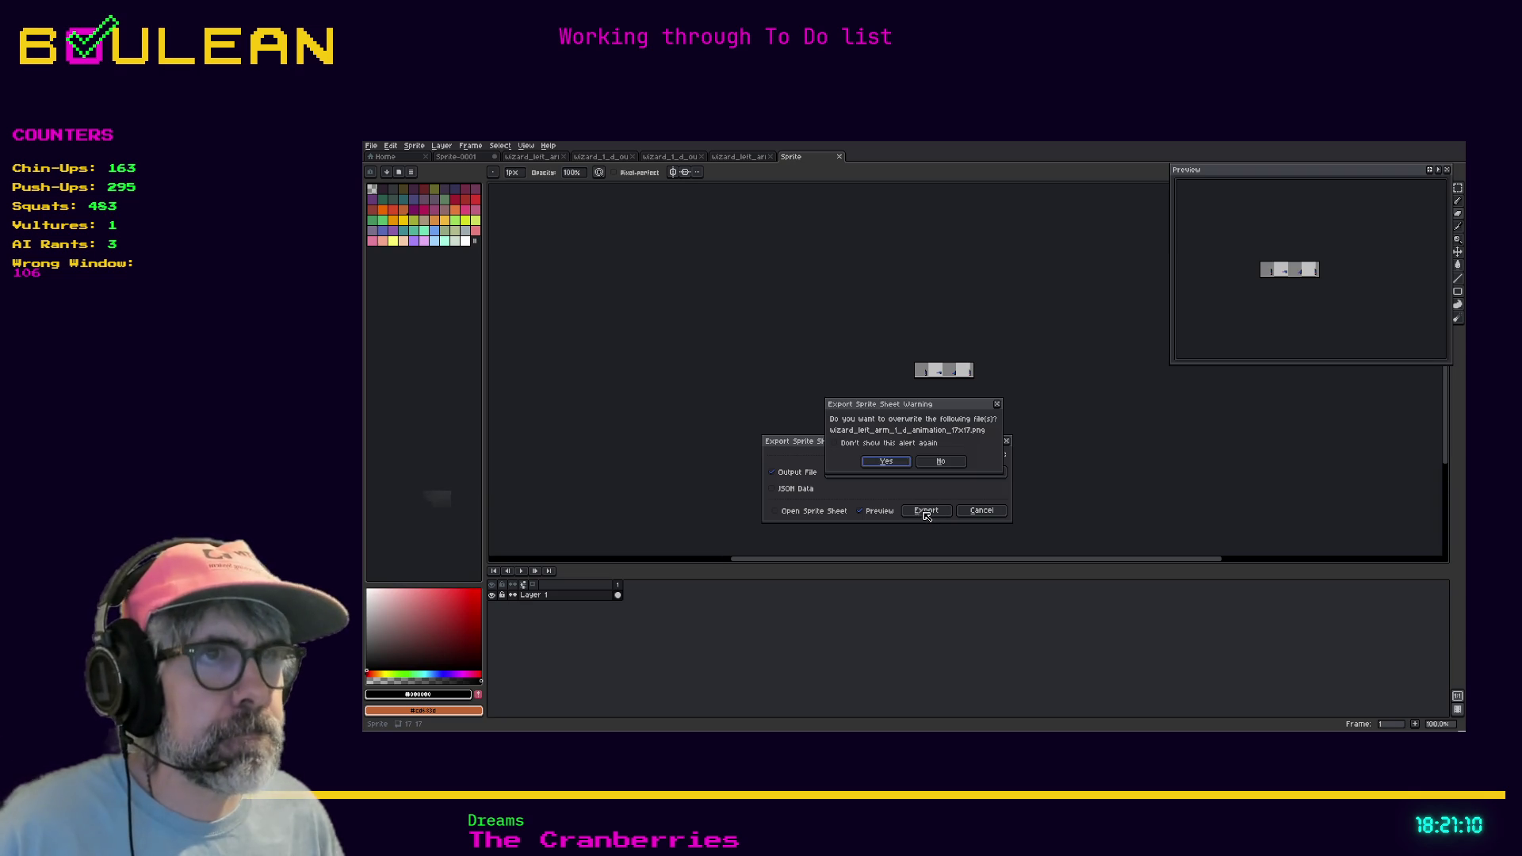
left_click(889, 468)
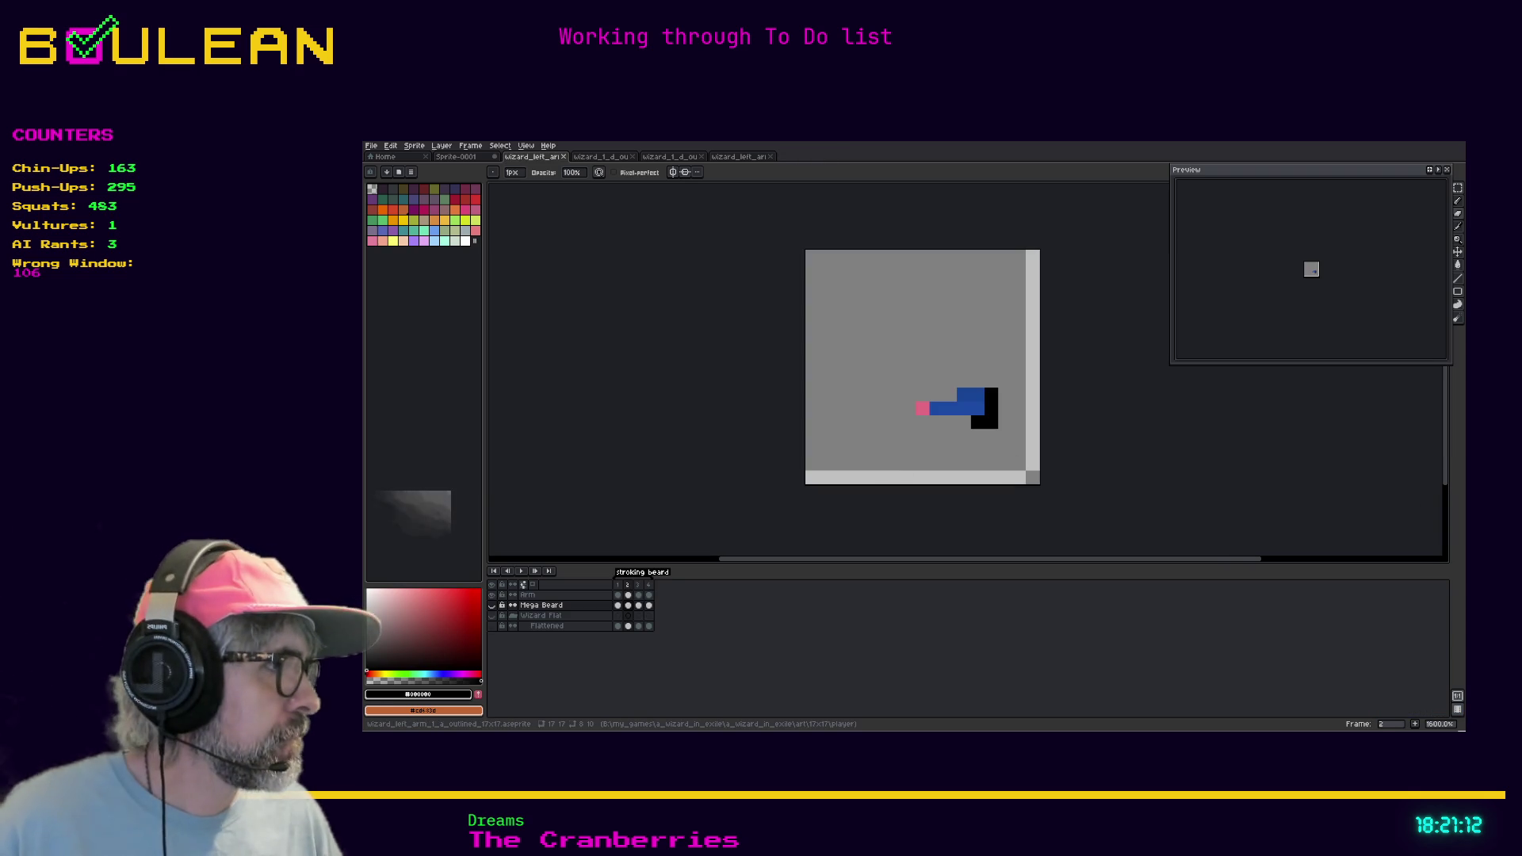
Close the outdated left-arm sheet tab and reopen the freshly exported sheet with Ctrl+Shift+T
left_click(739, 156)
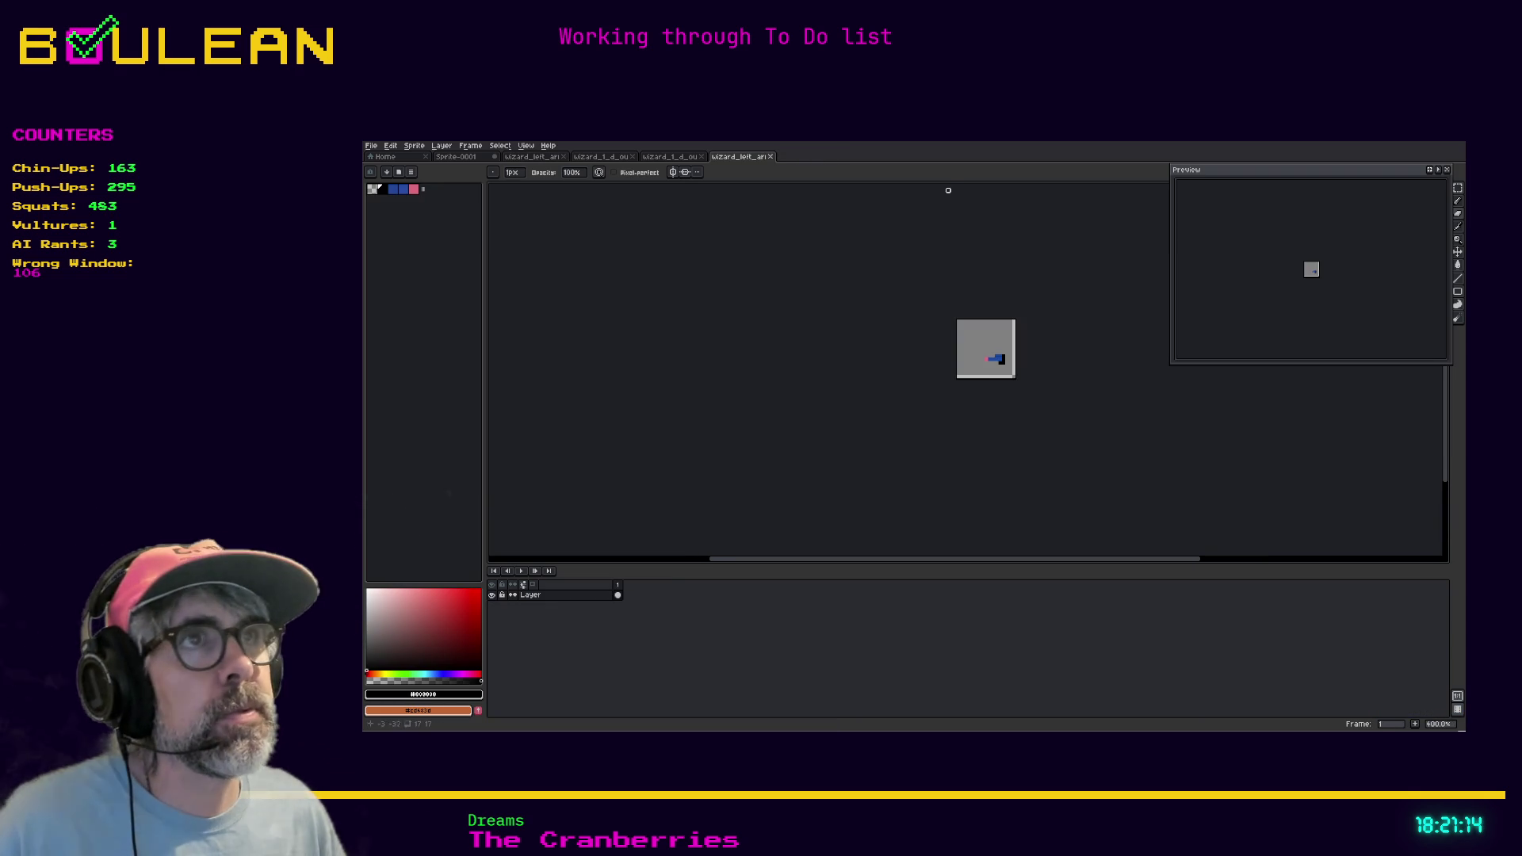
scroll(988, 378, "up", 5)
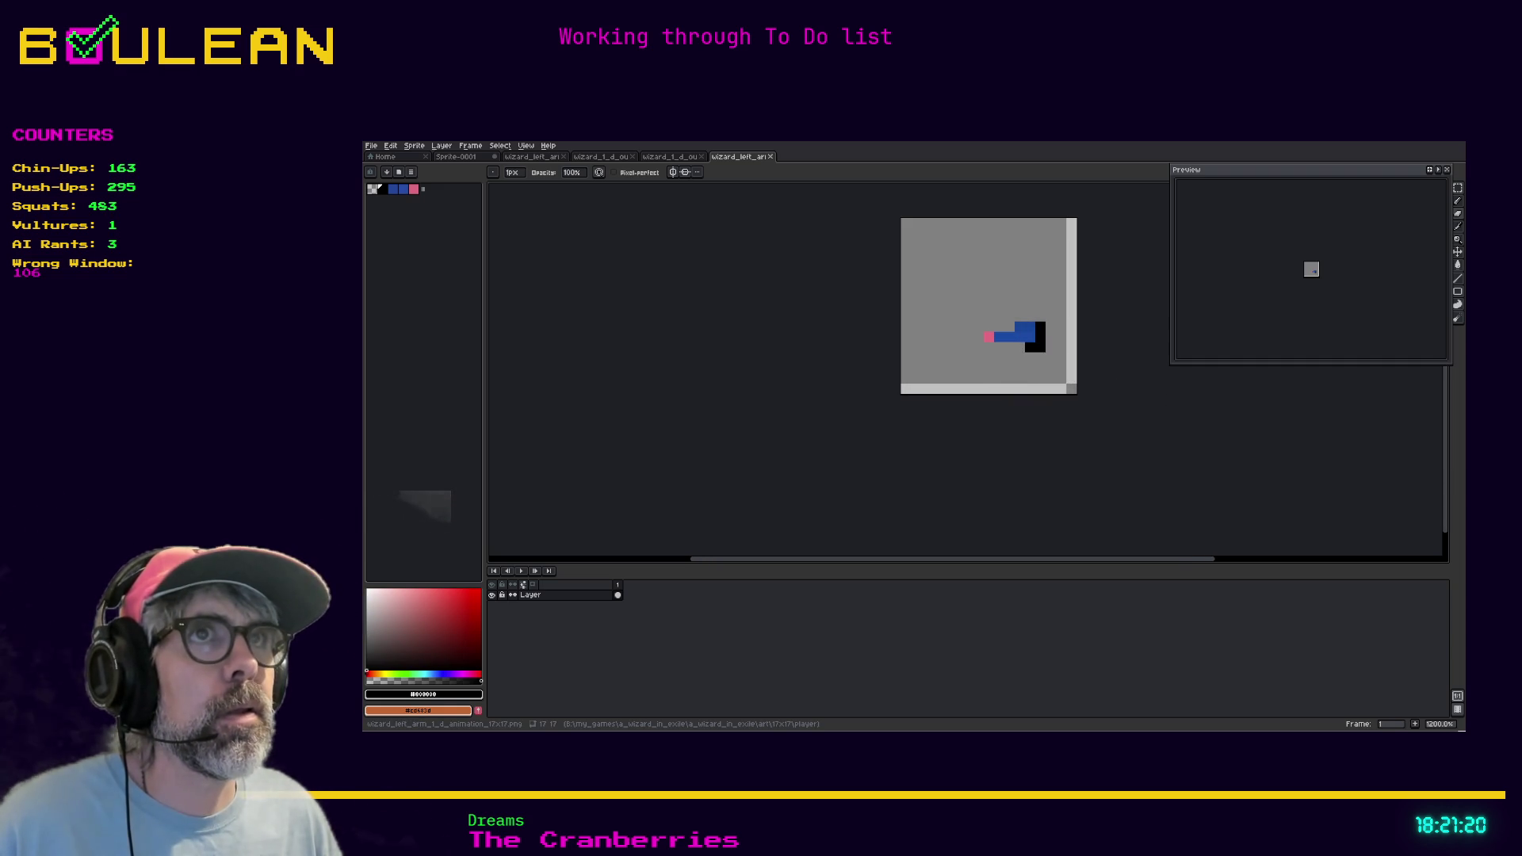
left_click(769, 156)
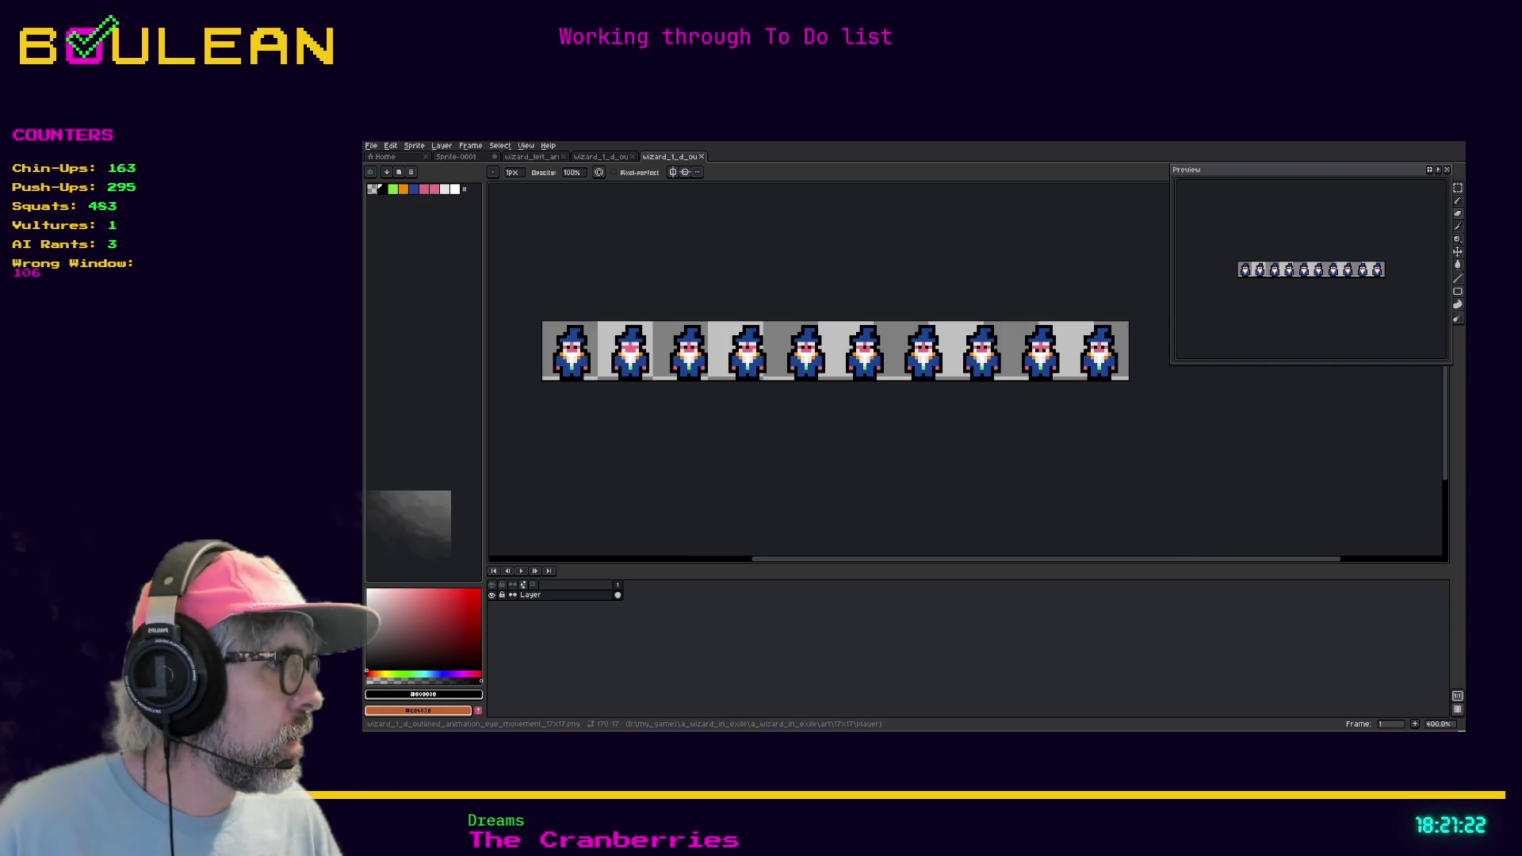
key("ctrl+shift+t")
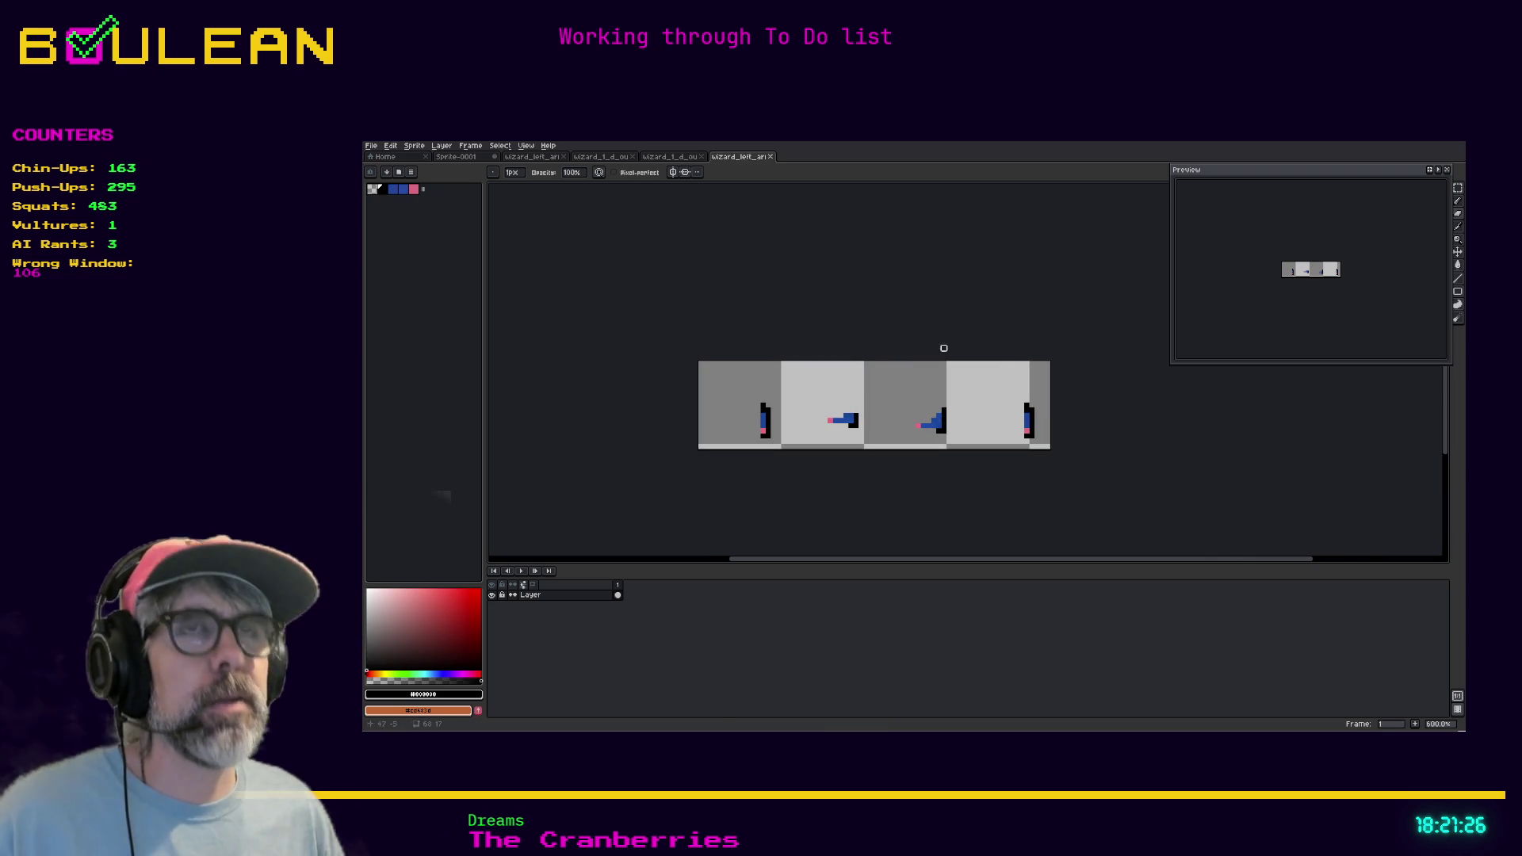
Export the left-arm sheet resized to 200% as the _x2 PNG, then save Godot's player scene
left_click(371, 145)
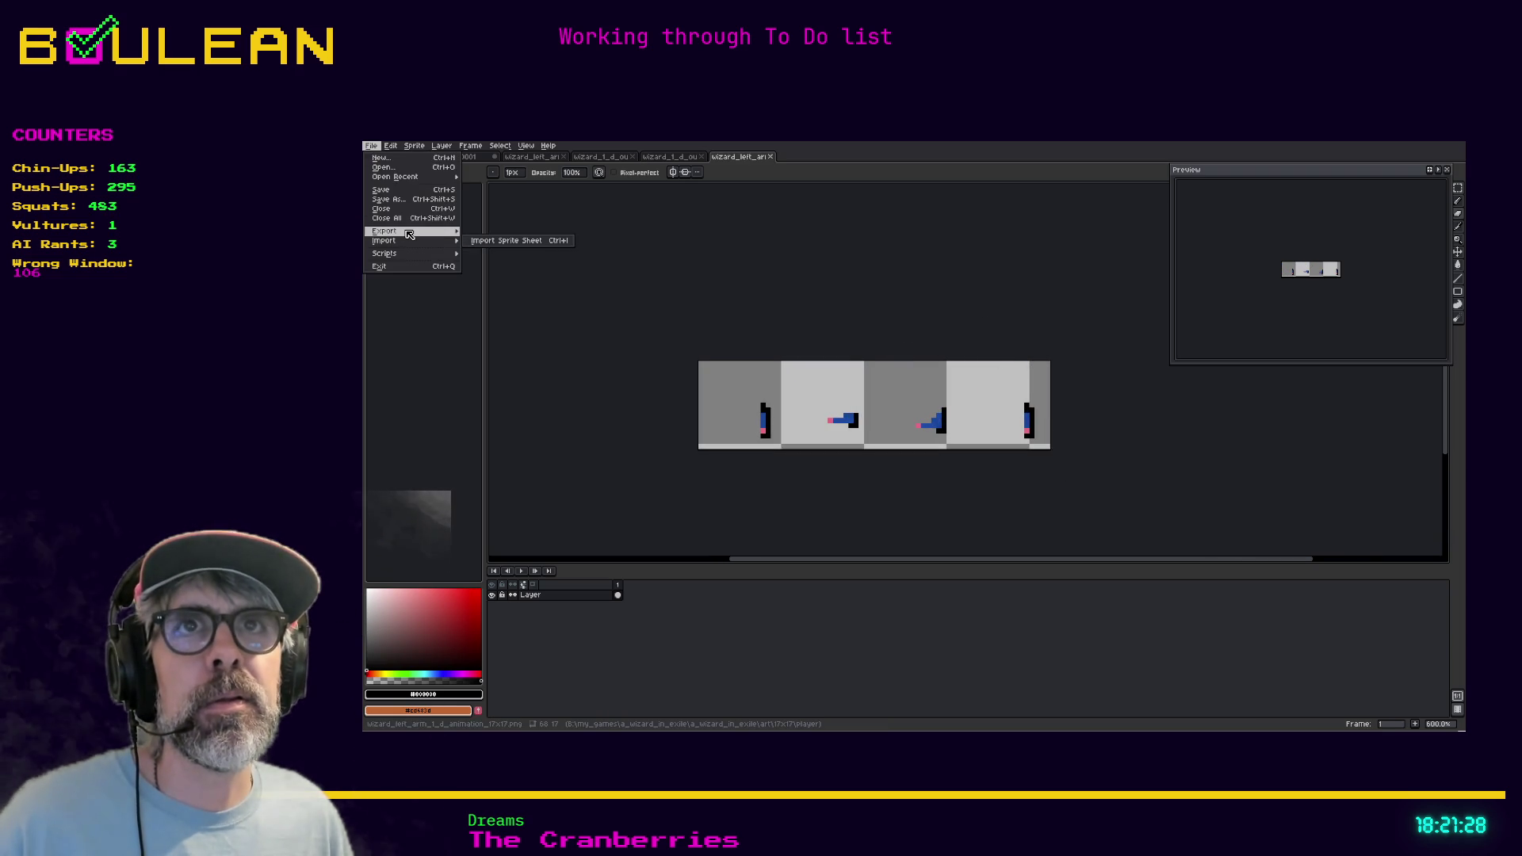
mouse_move(409, 233)
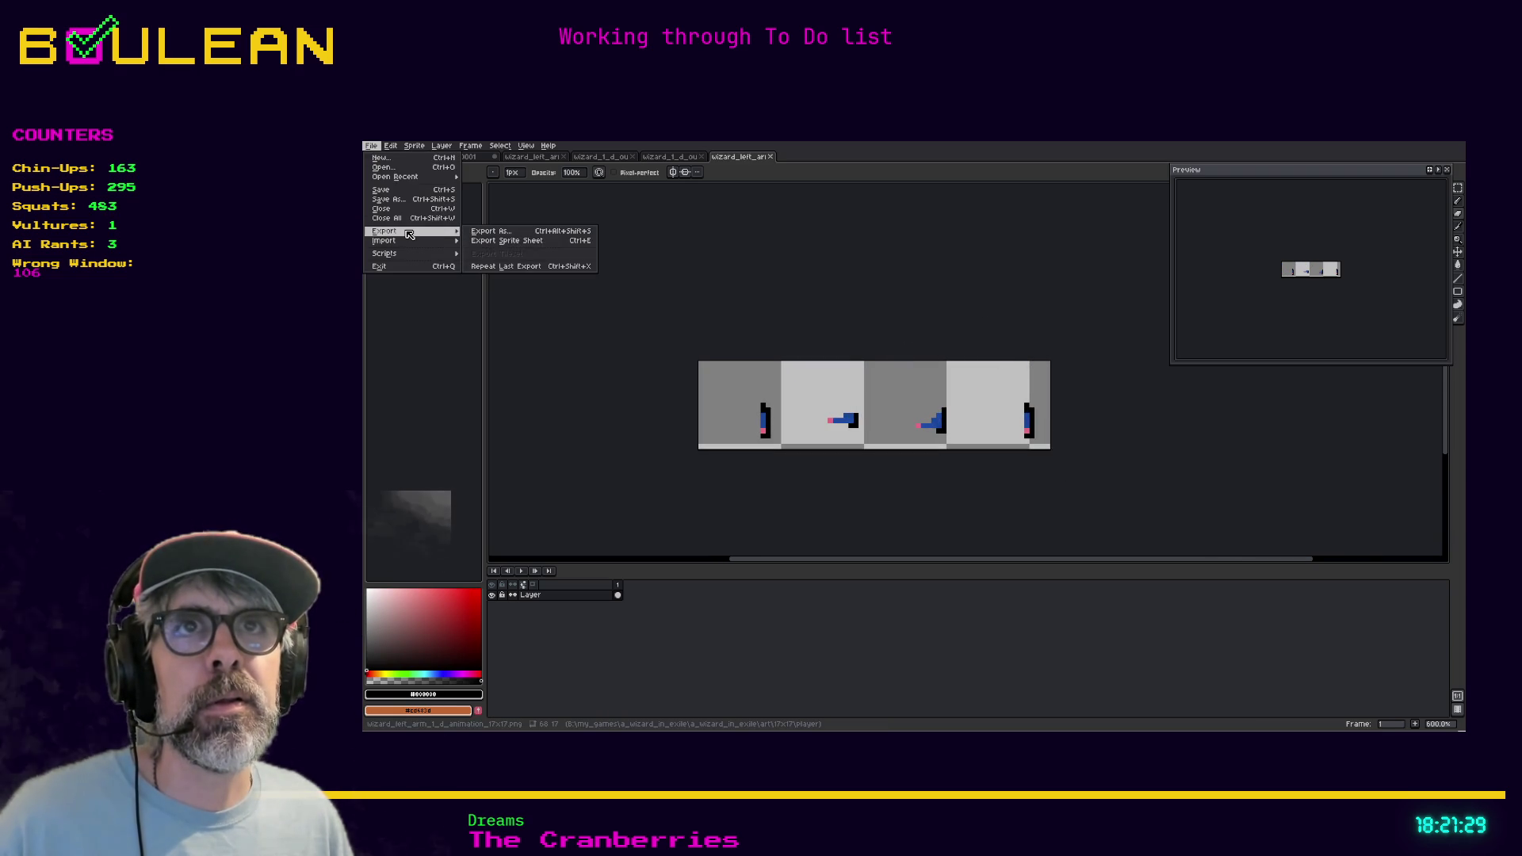
left_click(488, 234)
left_click(756, 426)
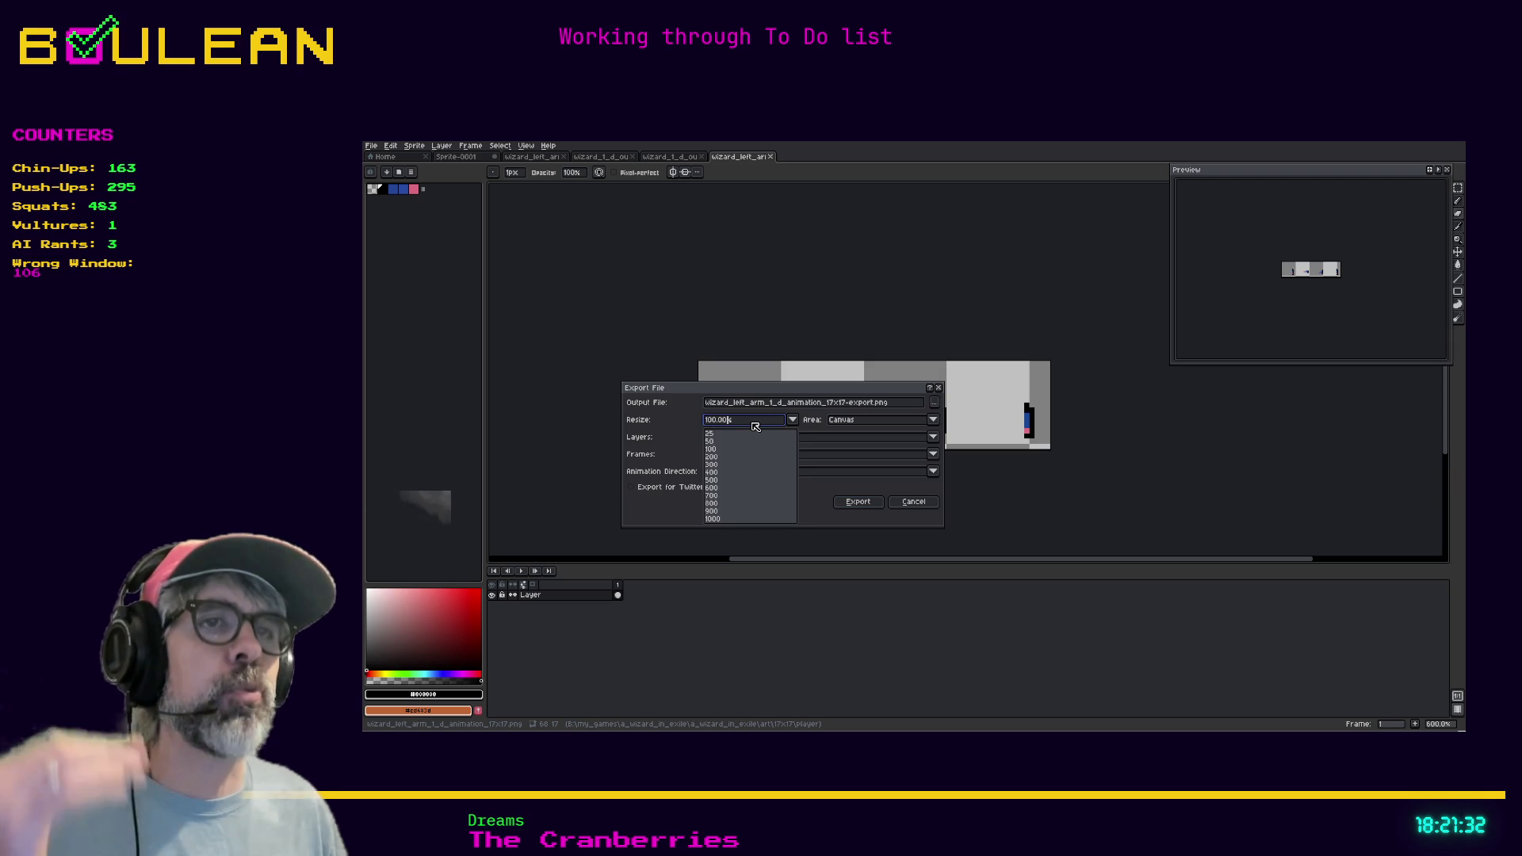
left_click(712, 458)
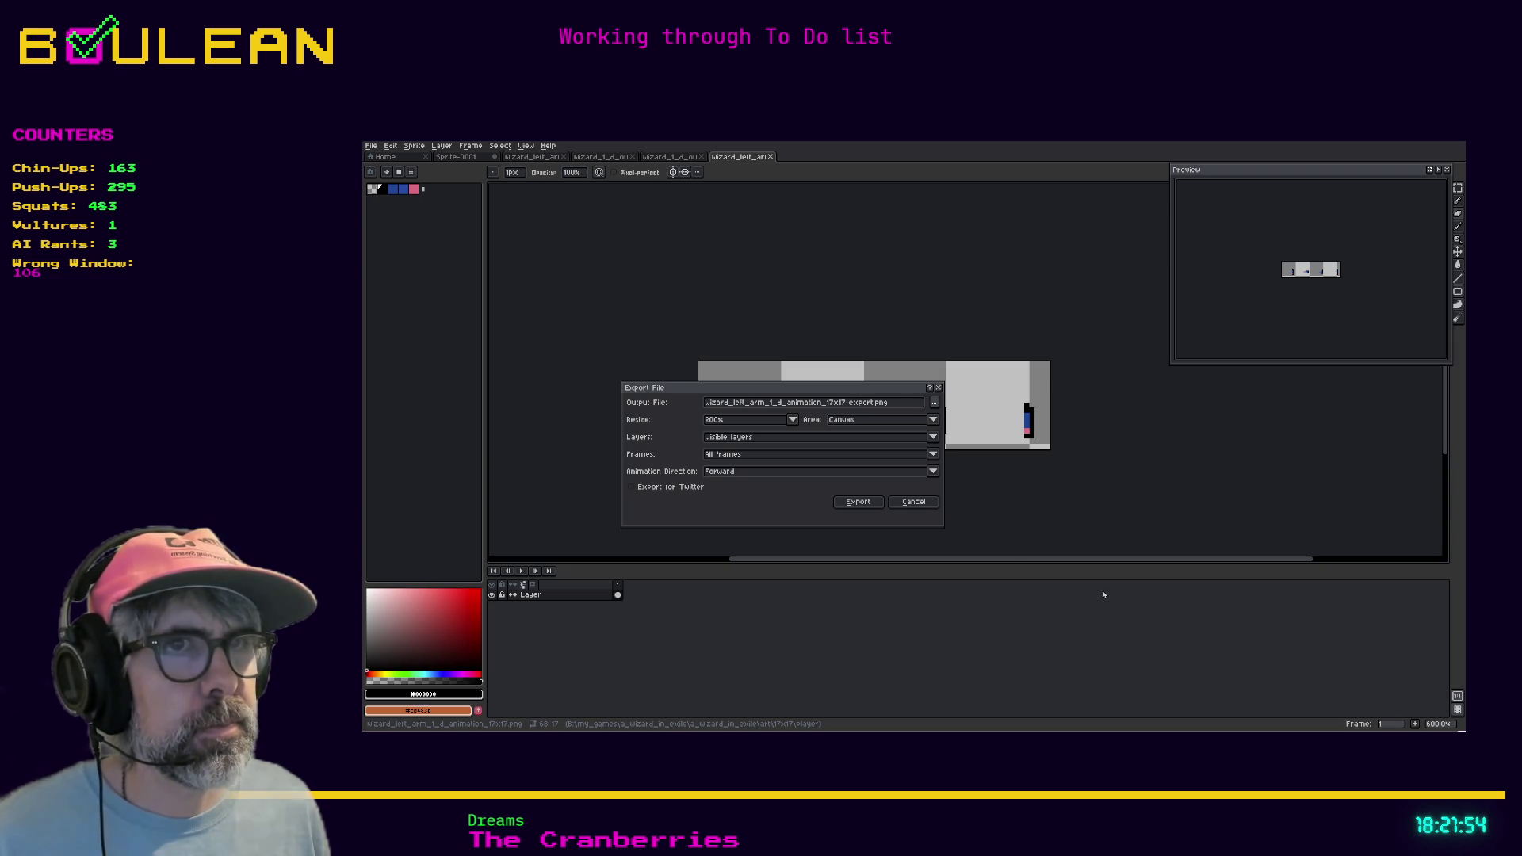
left_click(852, 502)
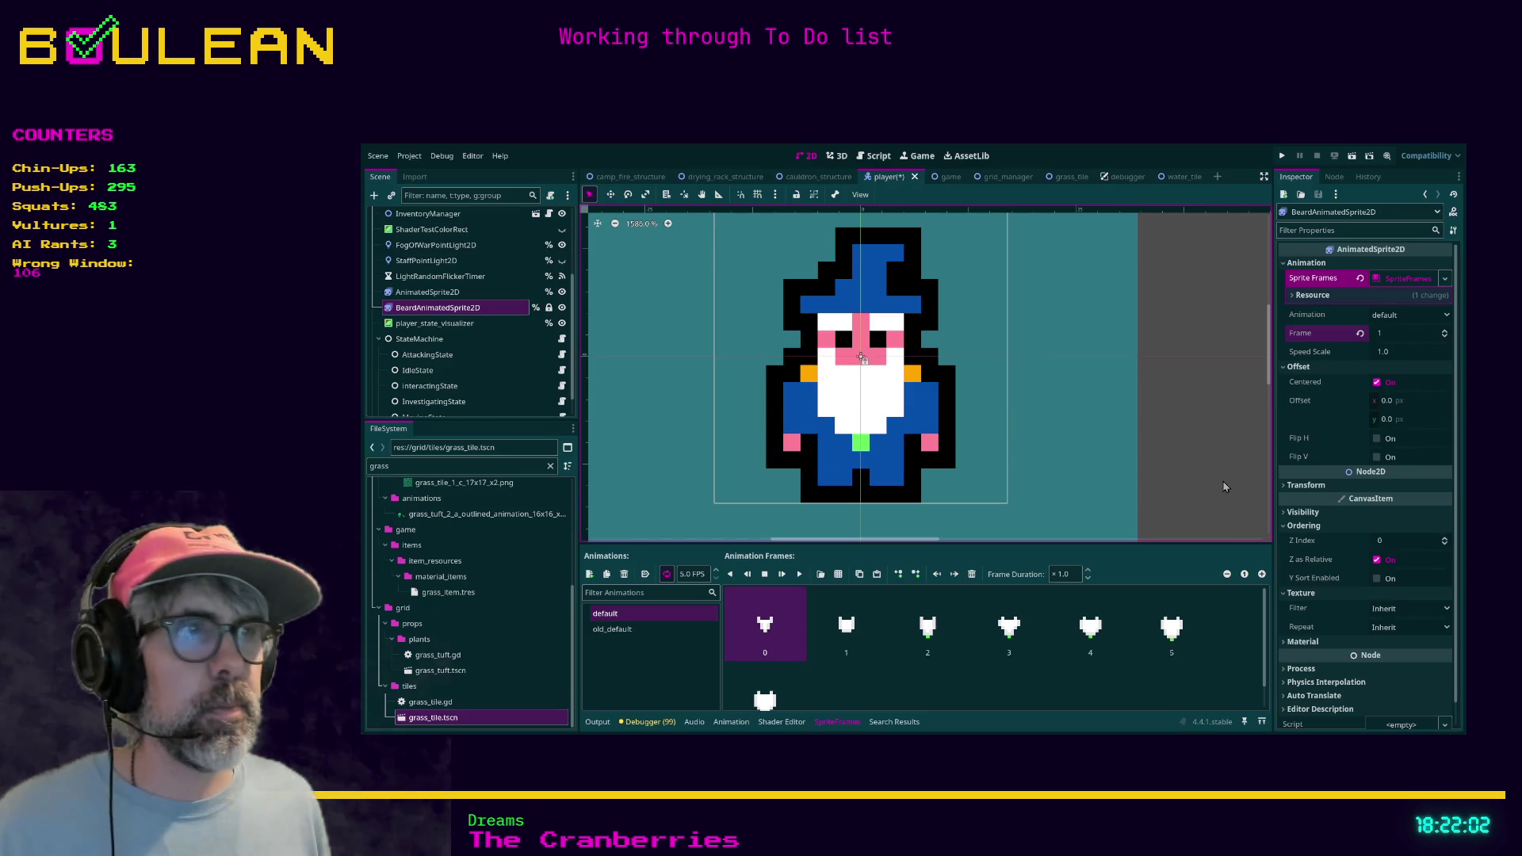
left_click(1223, 484)
key("ctrl+s")
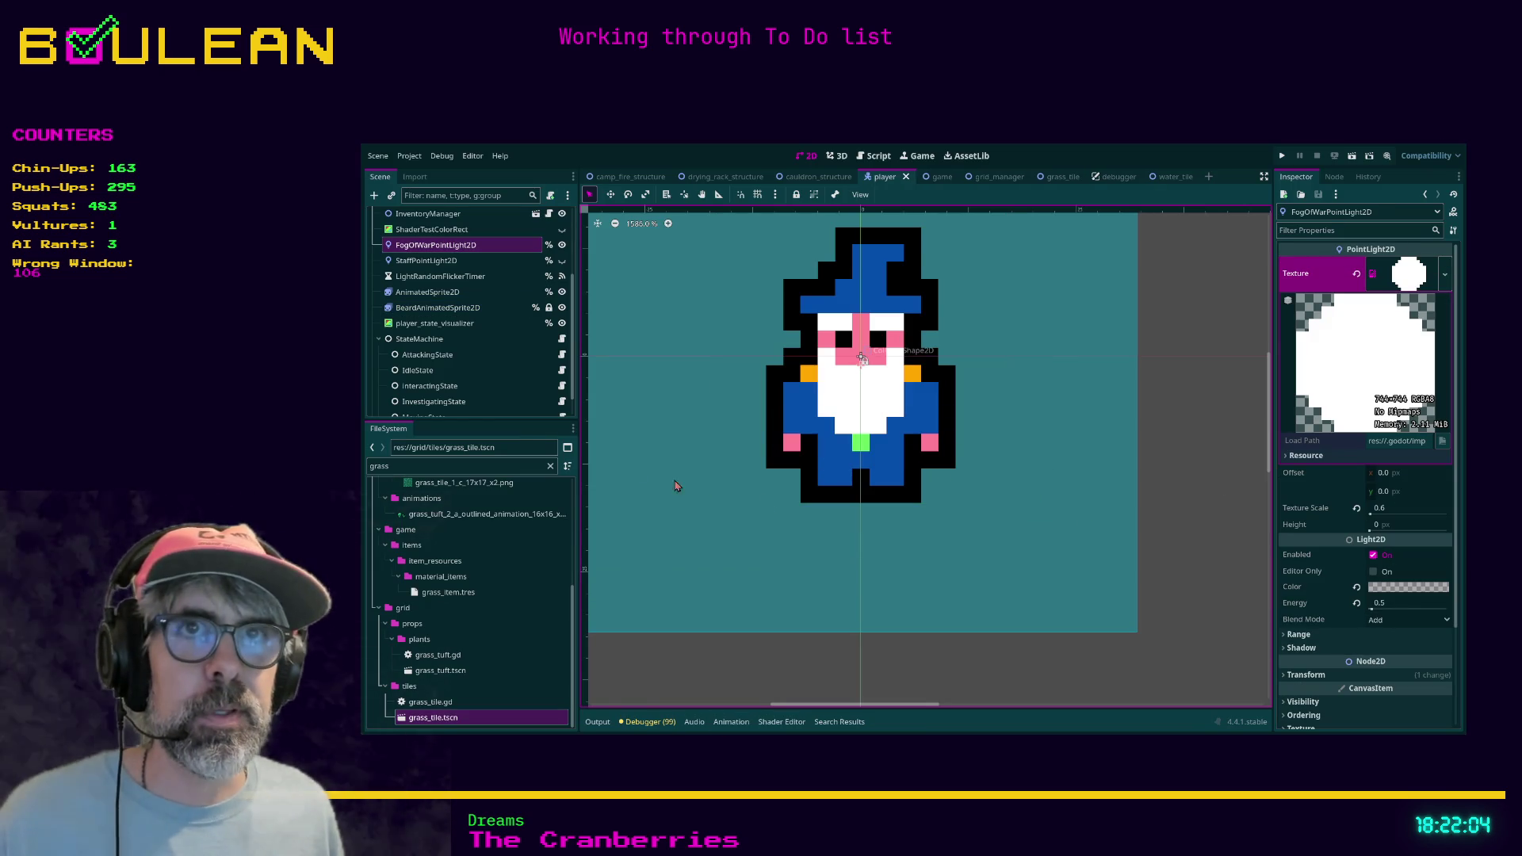
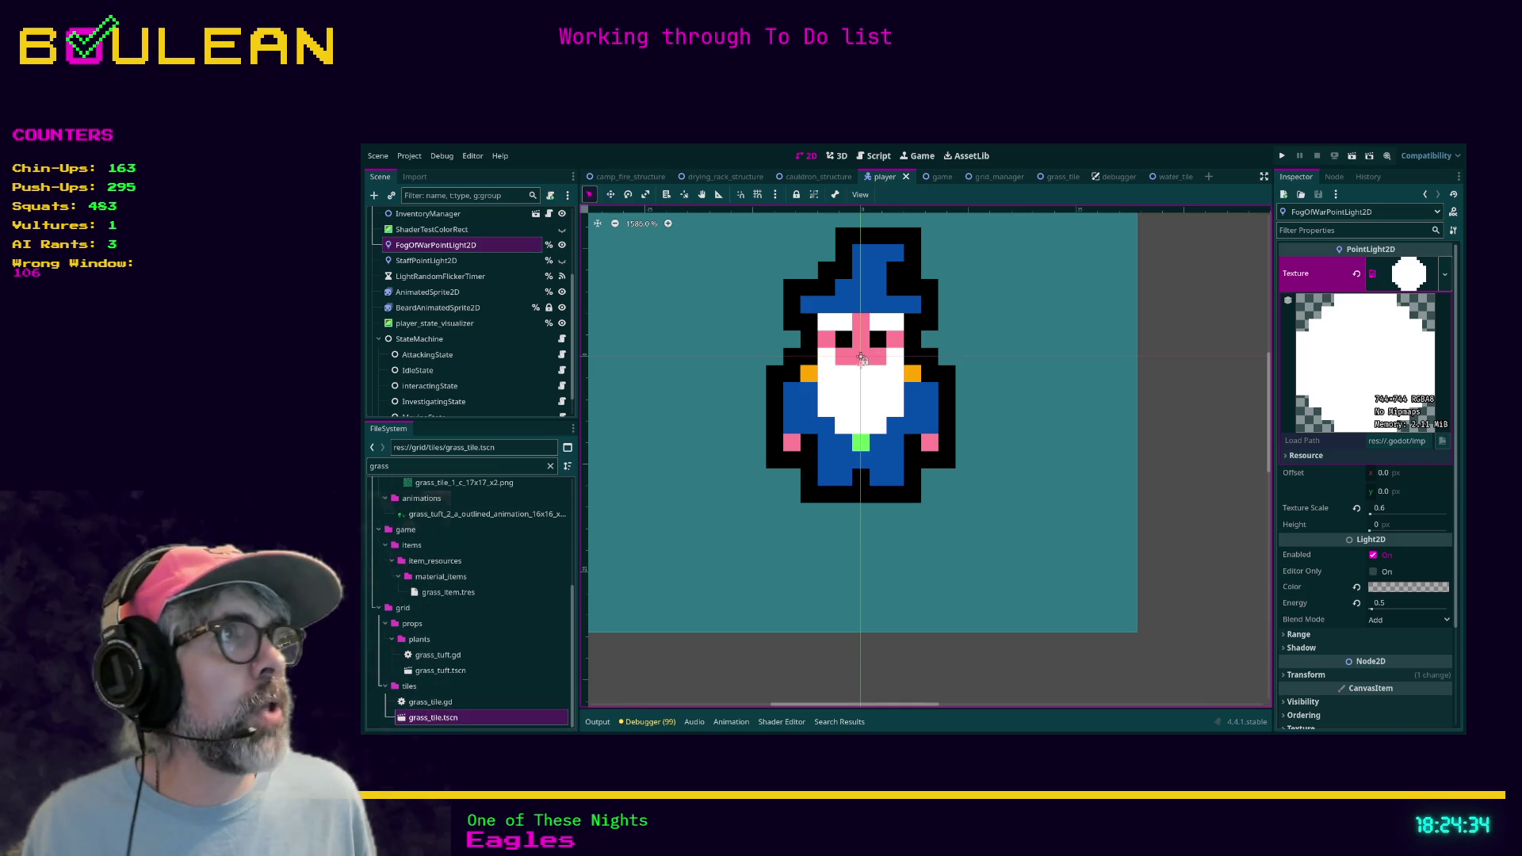
Switch from Godot to the Aseprite window showing the wizard arm sprite strip
key("alt+Tab")
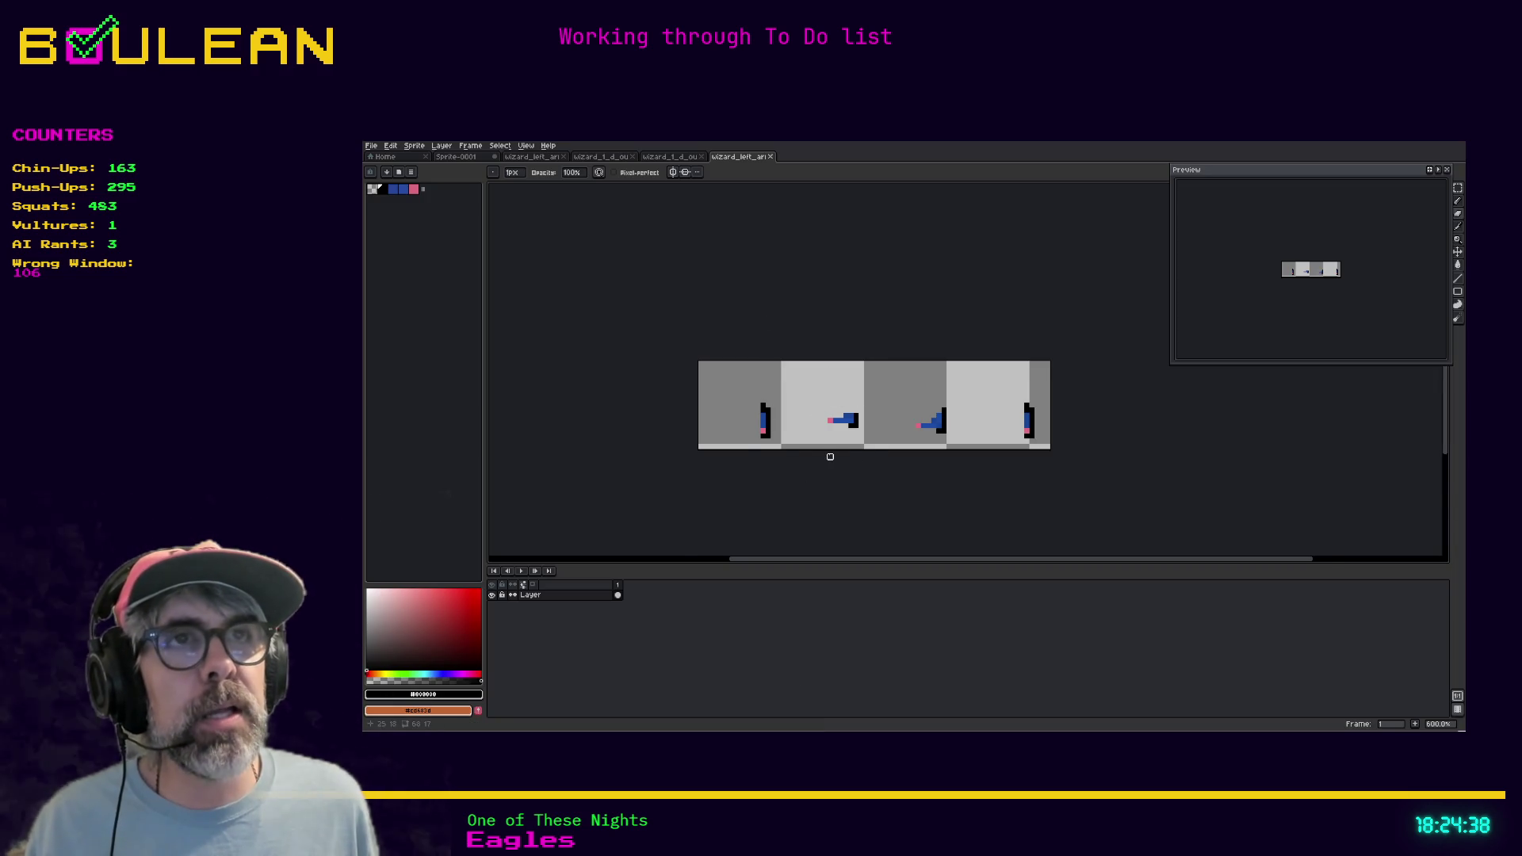
Confirm the grid is 16 by 16 without changes, then show it over the frames with Ctrl+'
scroll(829, 451, "up", 2)
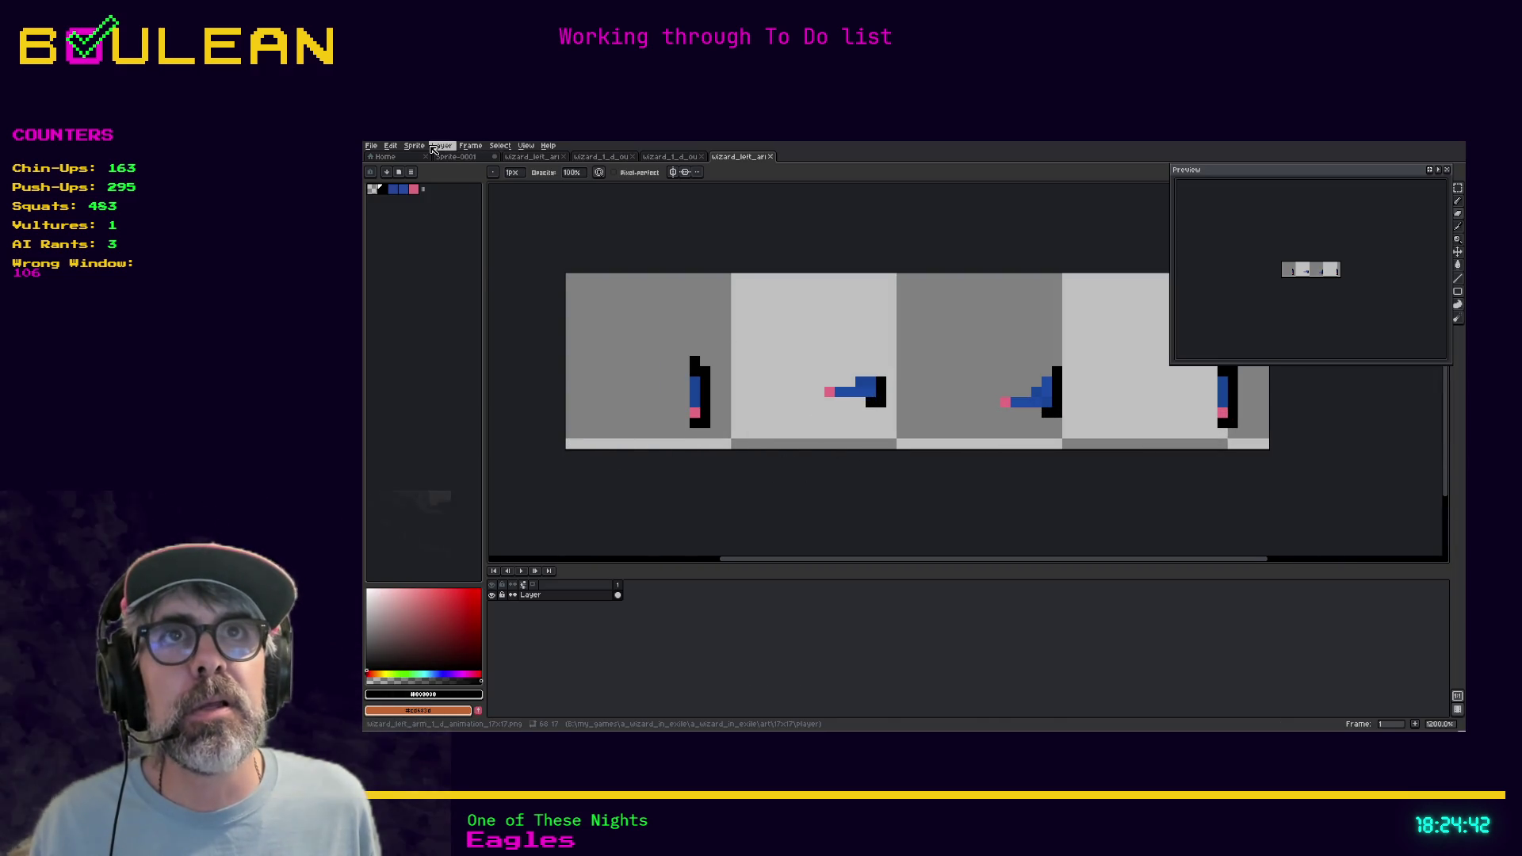
left_click(469, 146)
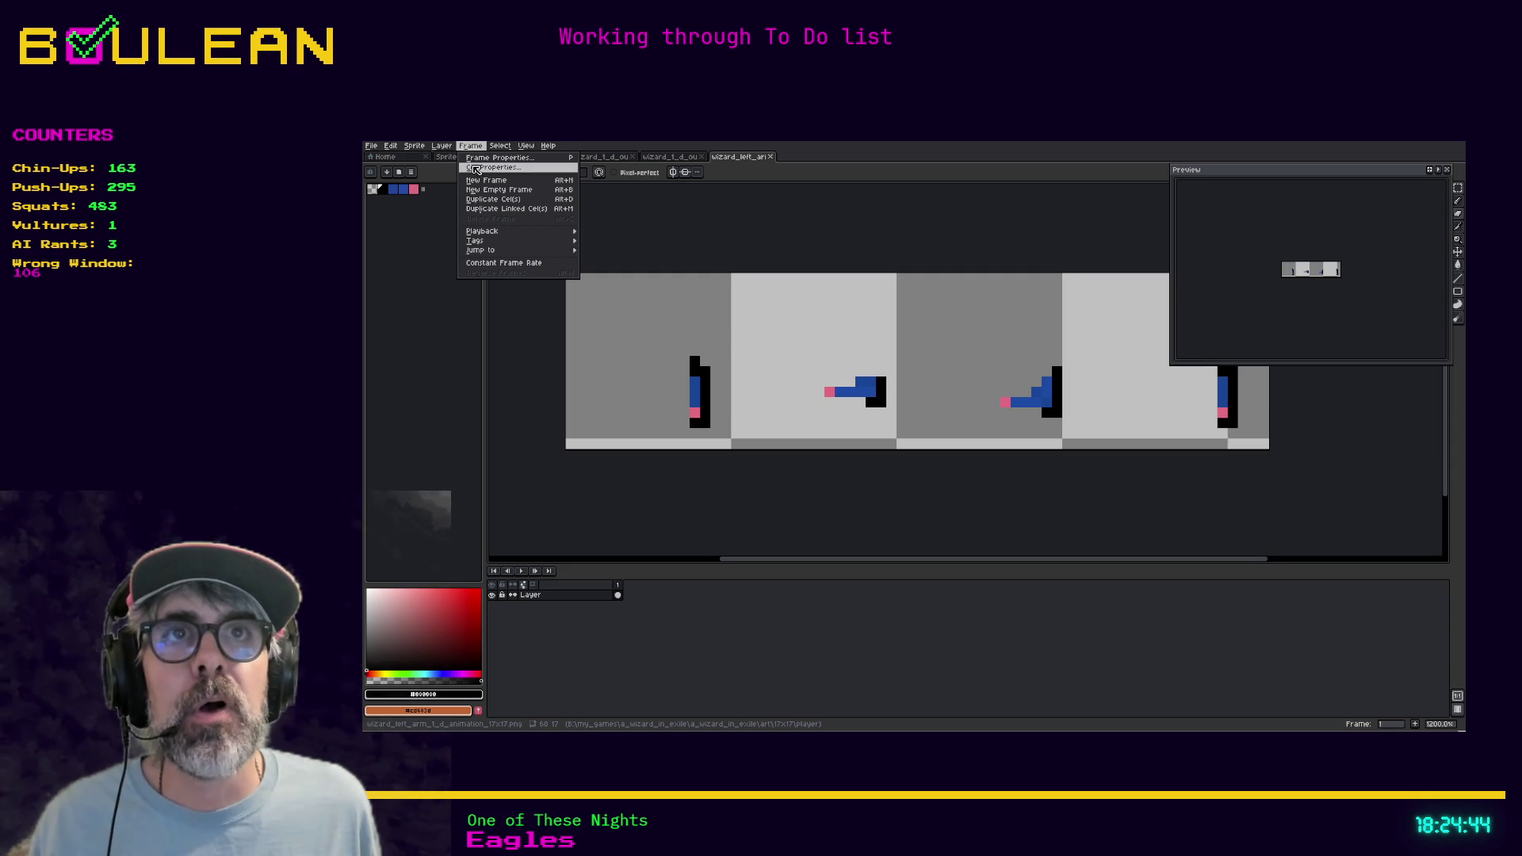
mouse_move(527, 151)
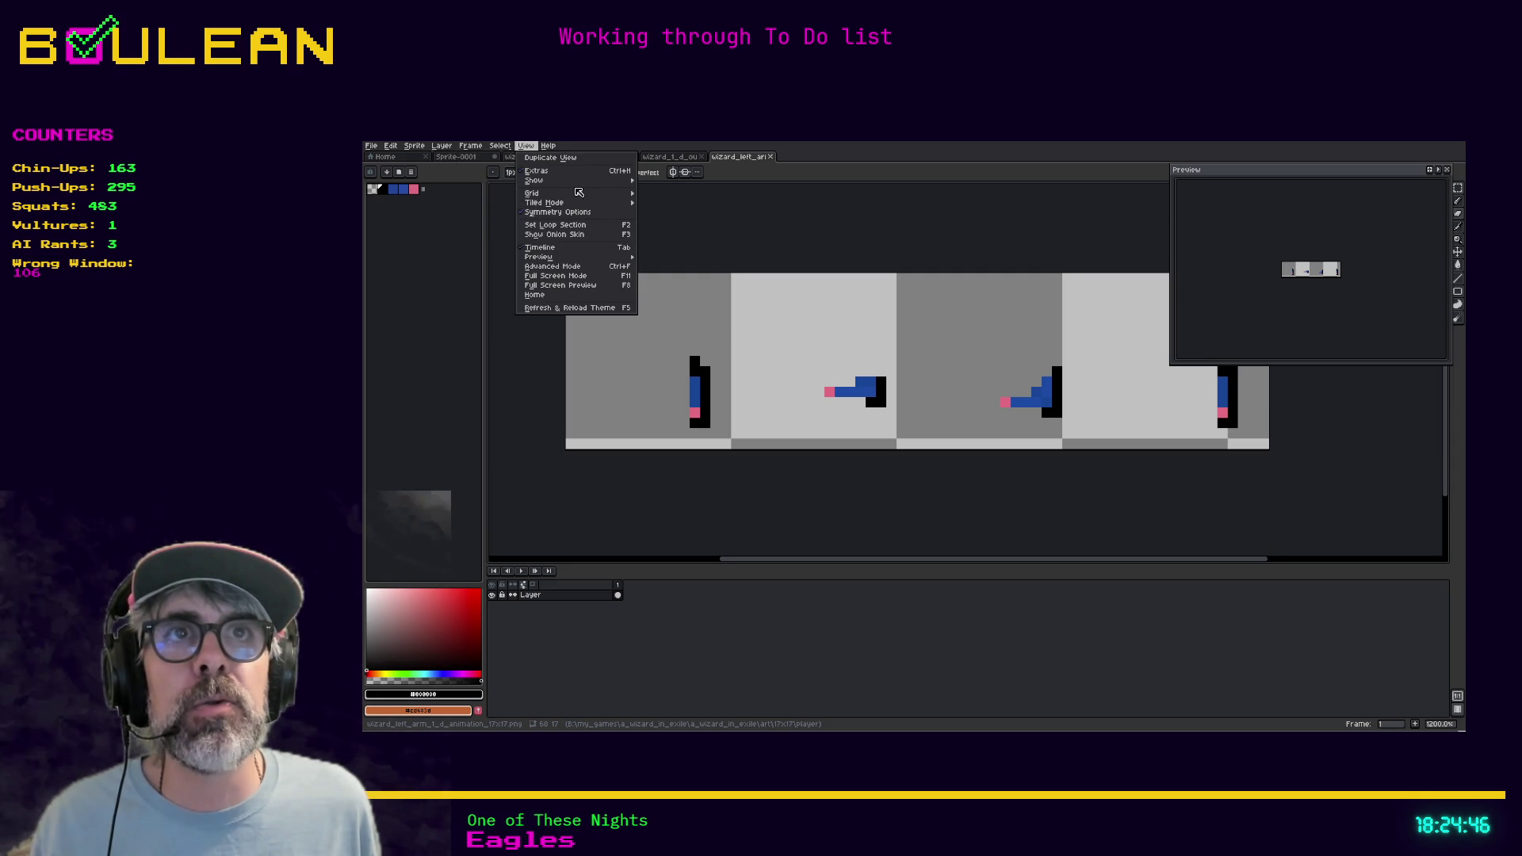
mouse_move(591, 196)
left_click(658, 194)
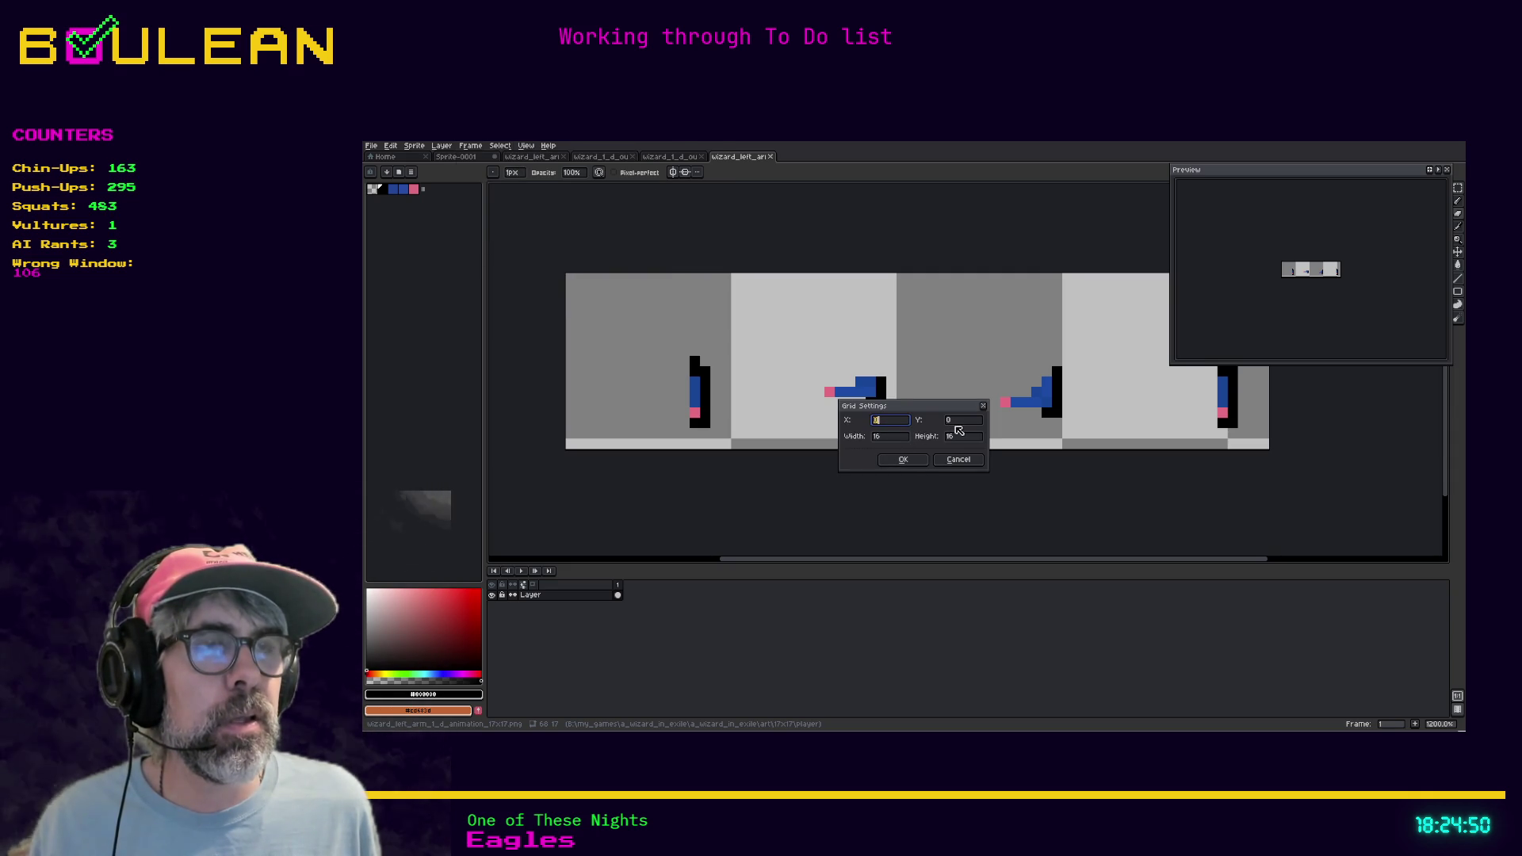
left_click(895, 440)
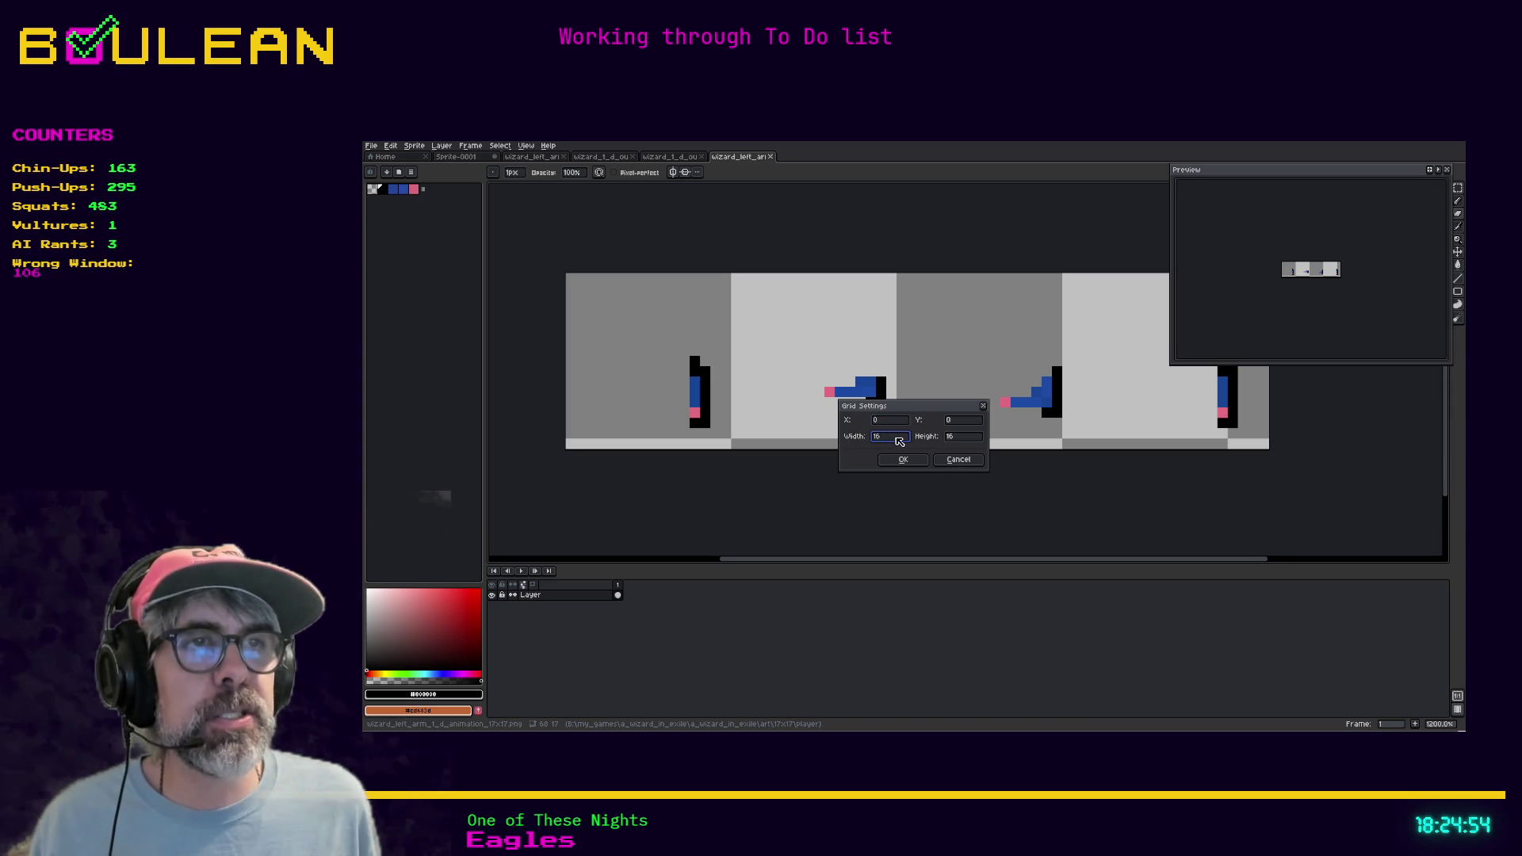
left_click(959, 459)
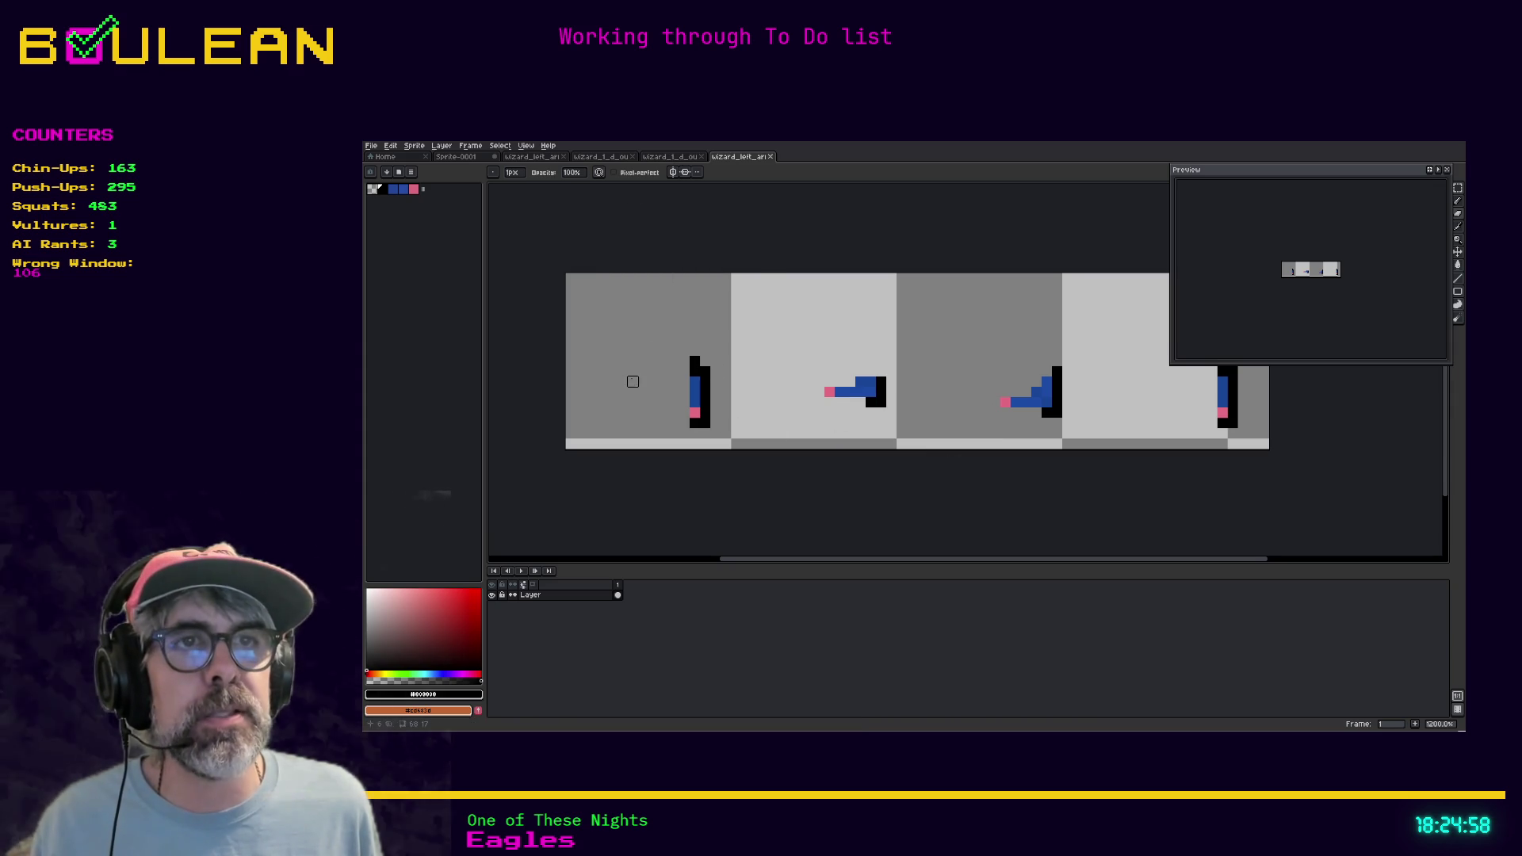
key("ctrl+apostrophe")
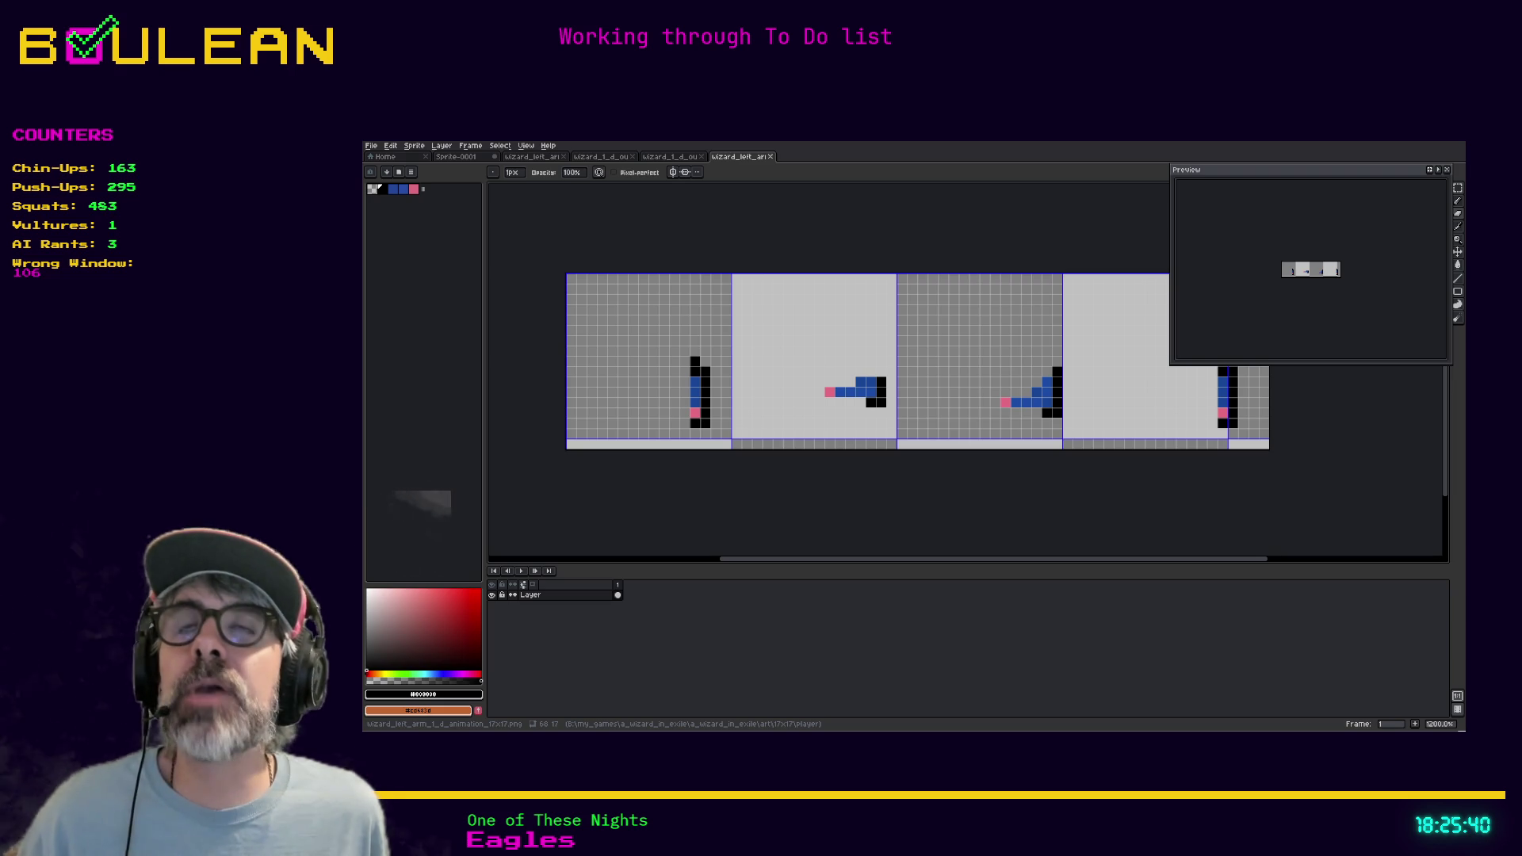
left_click(390, 146)
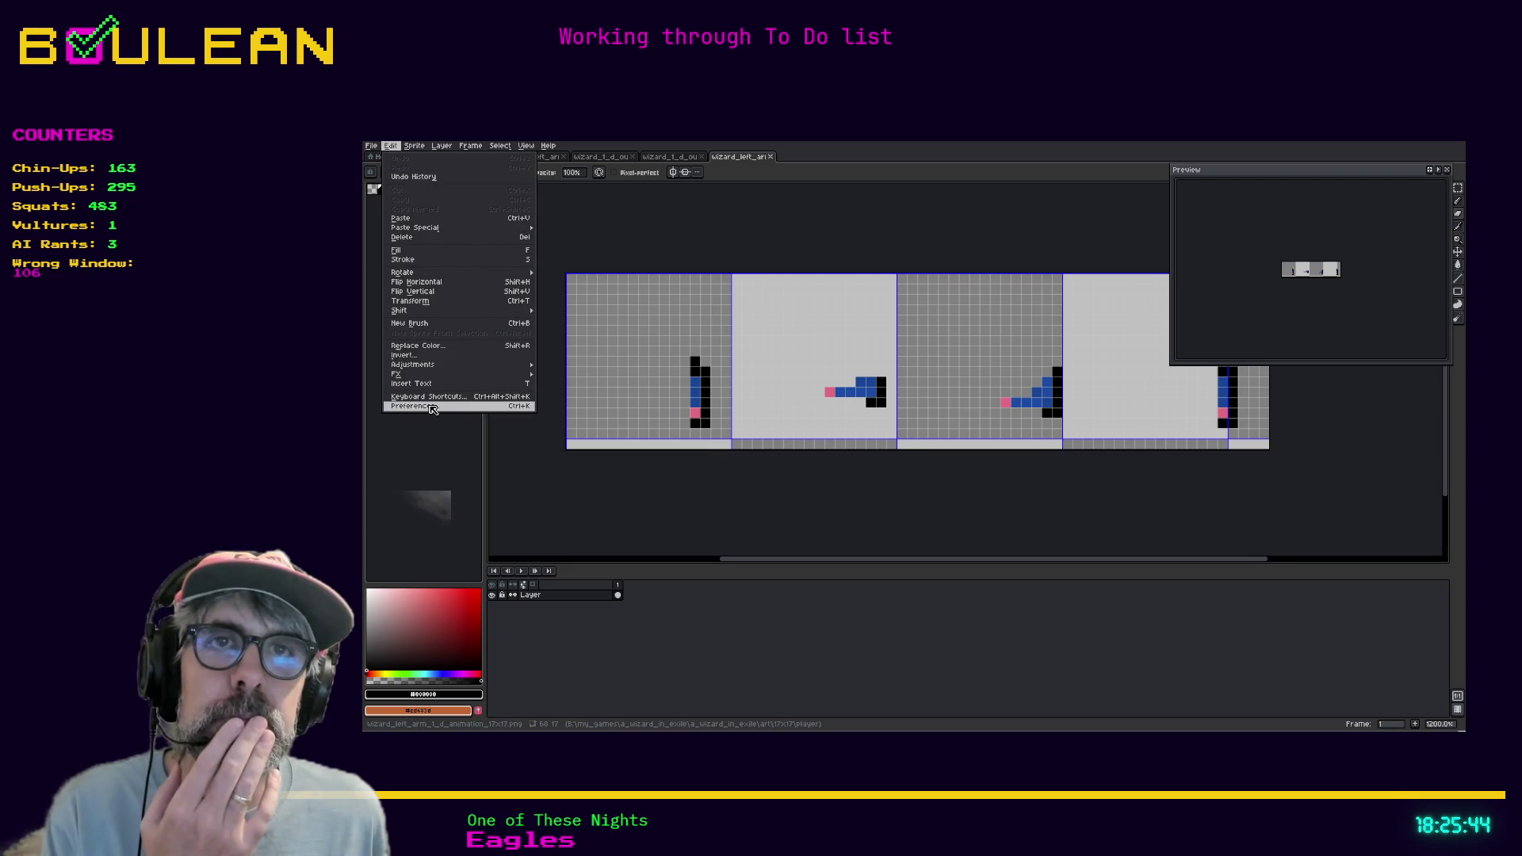
mouse_move(467, 372)
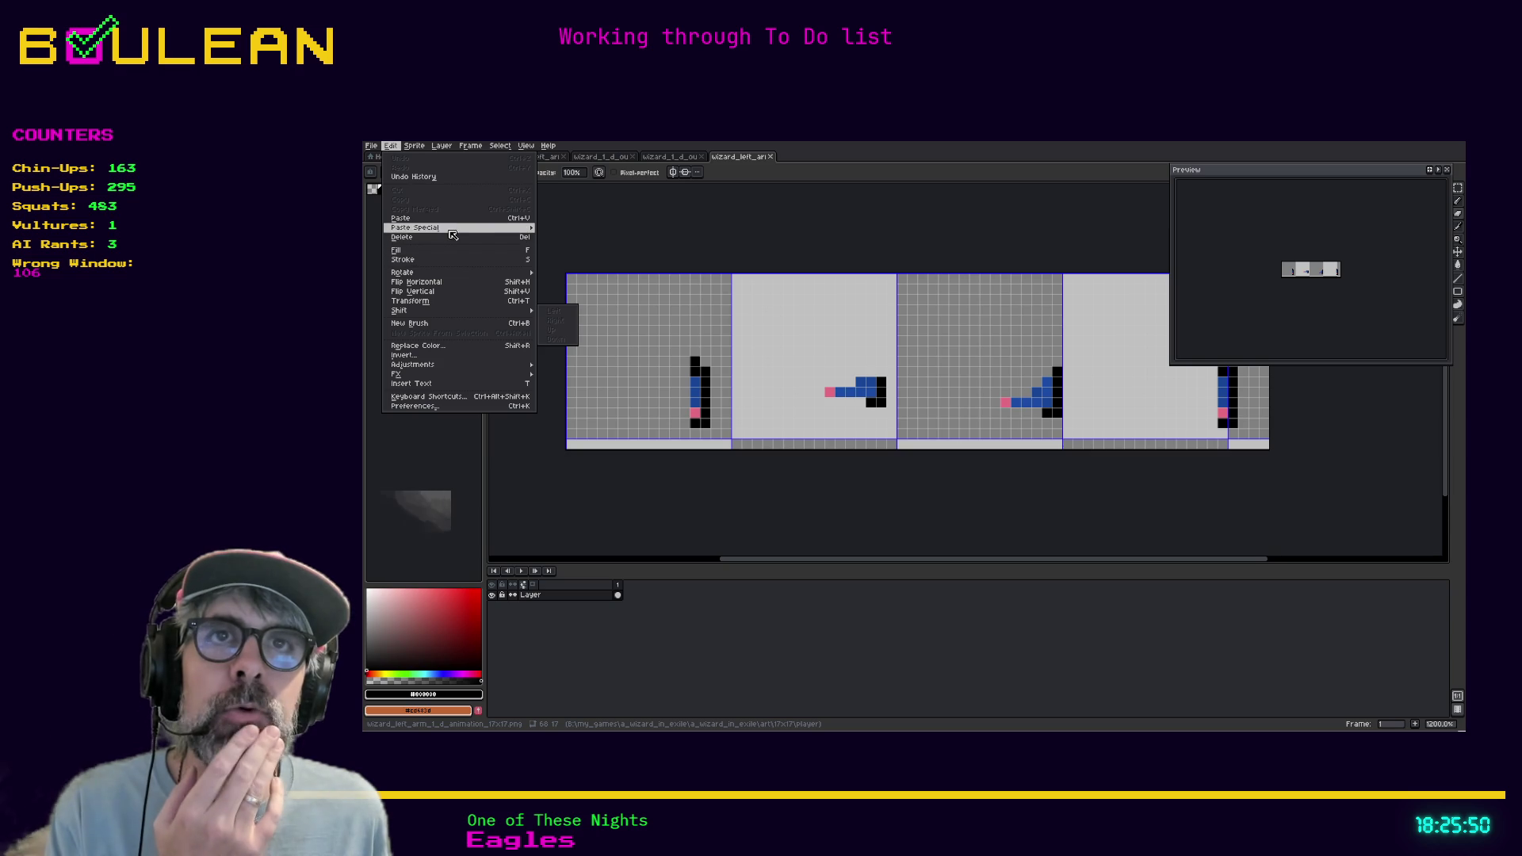
mouse_move(444, 227)
left_click(475, 444)
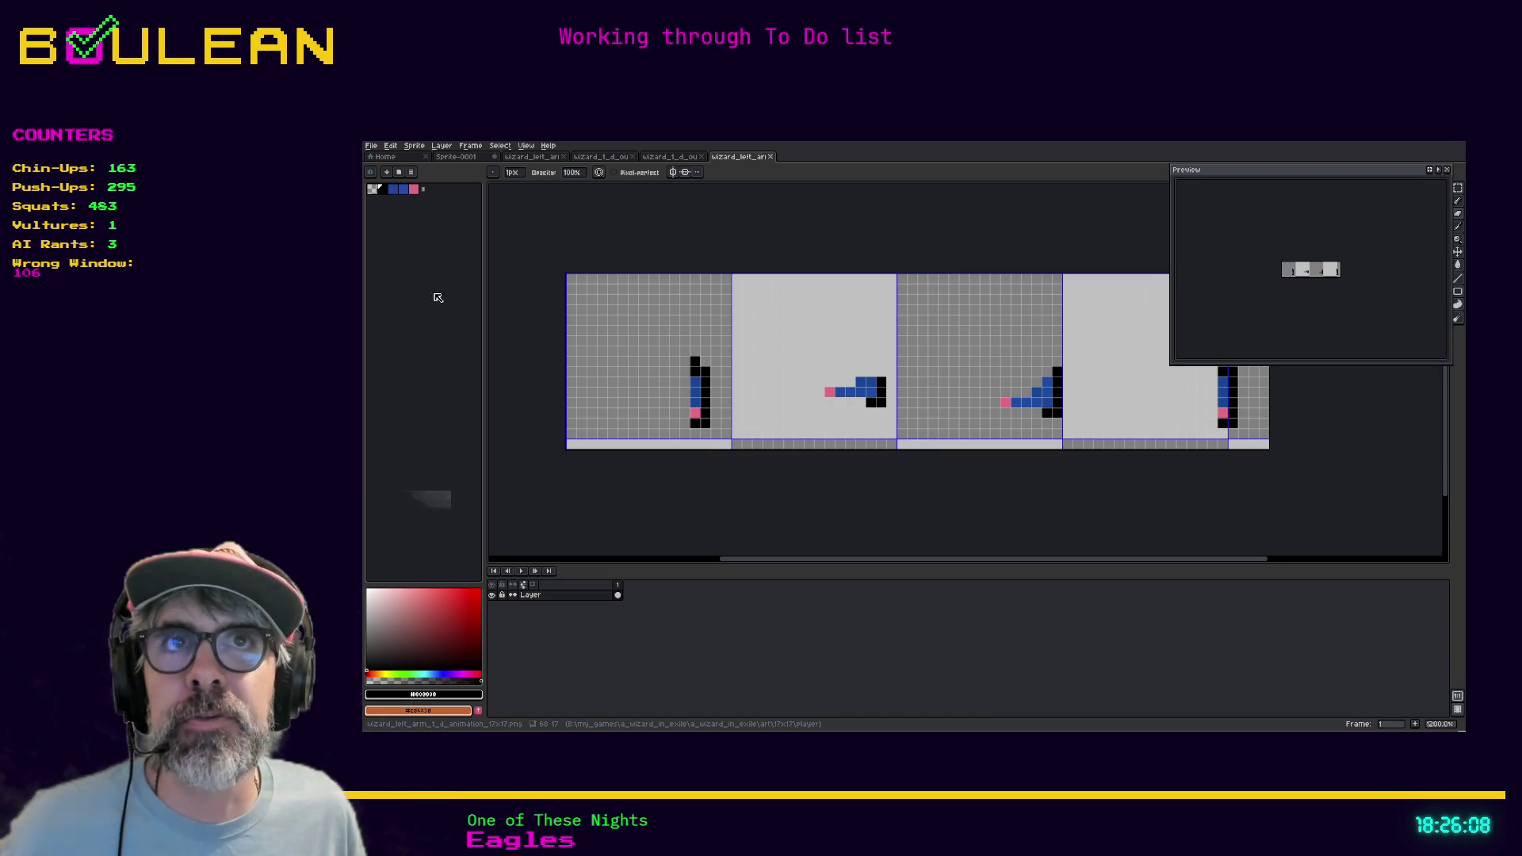
Set the checkered background size to Custom 17 x 17 in Preferences, then view the Grid preferences
left_click(390, 146)
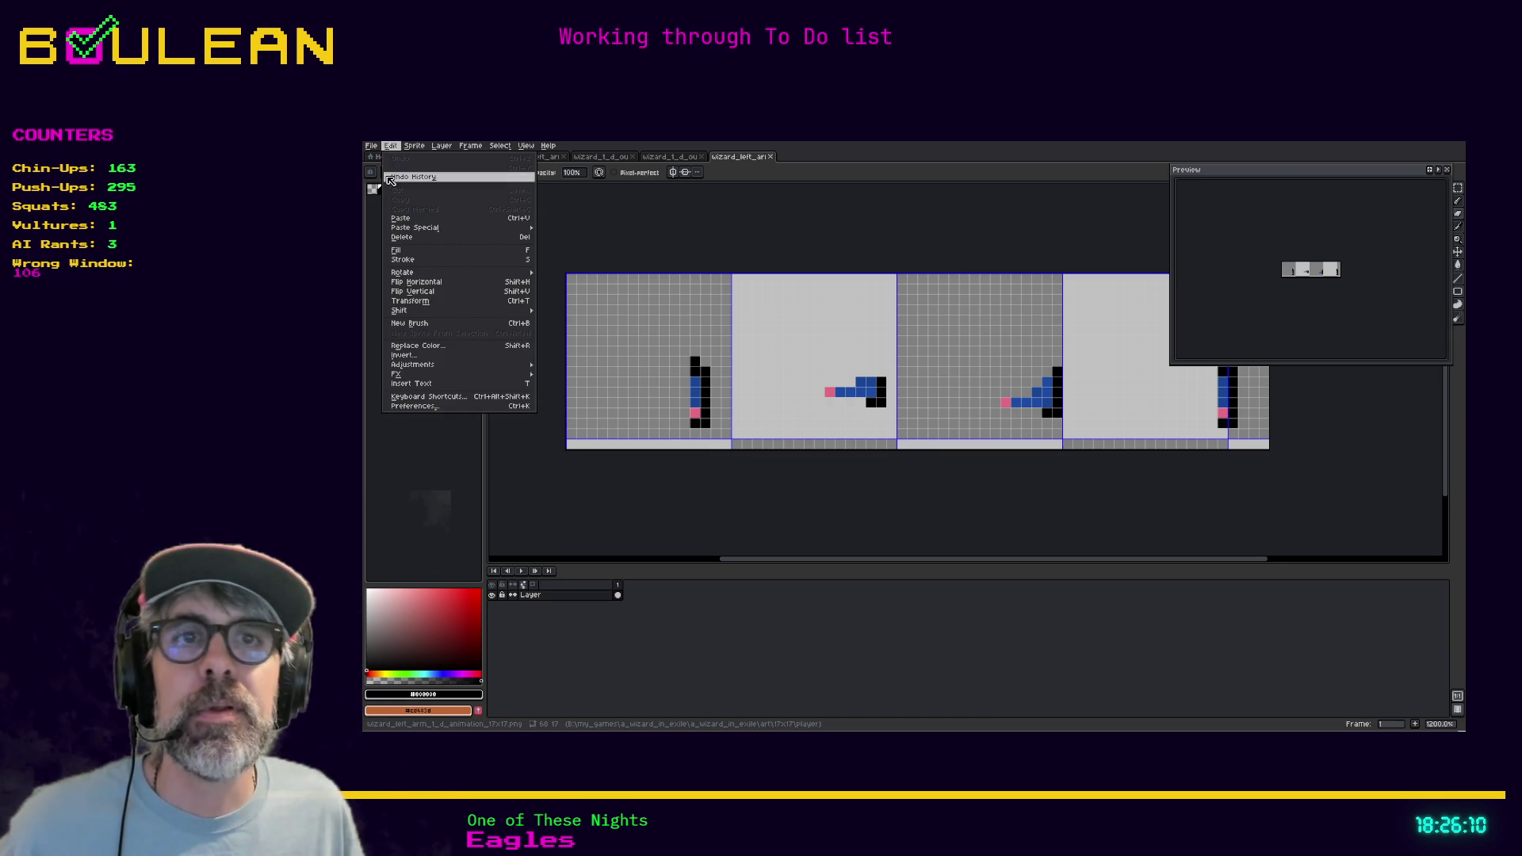
left_click(428, 407)
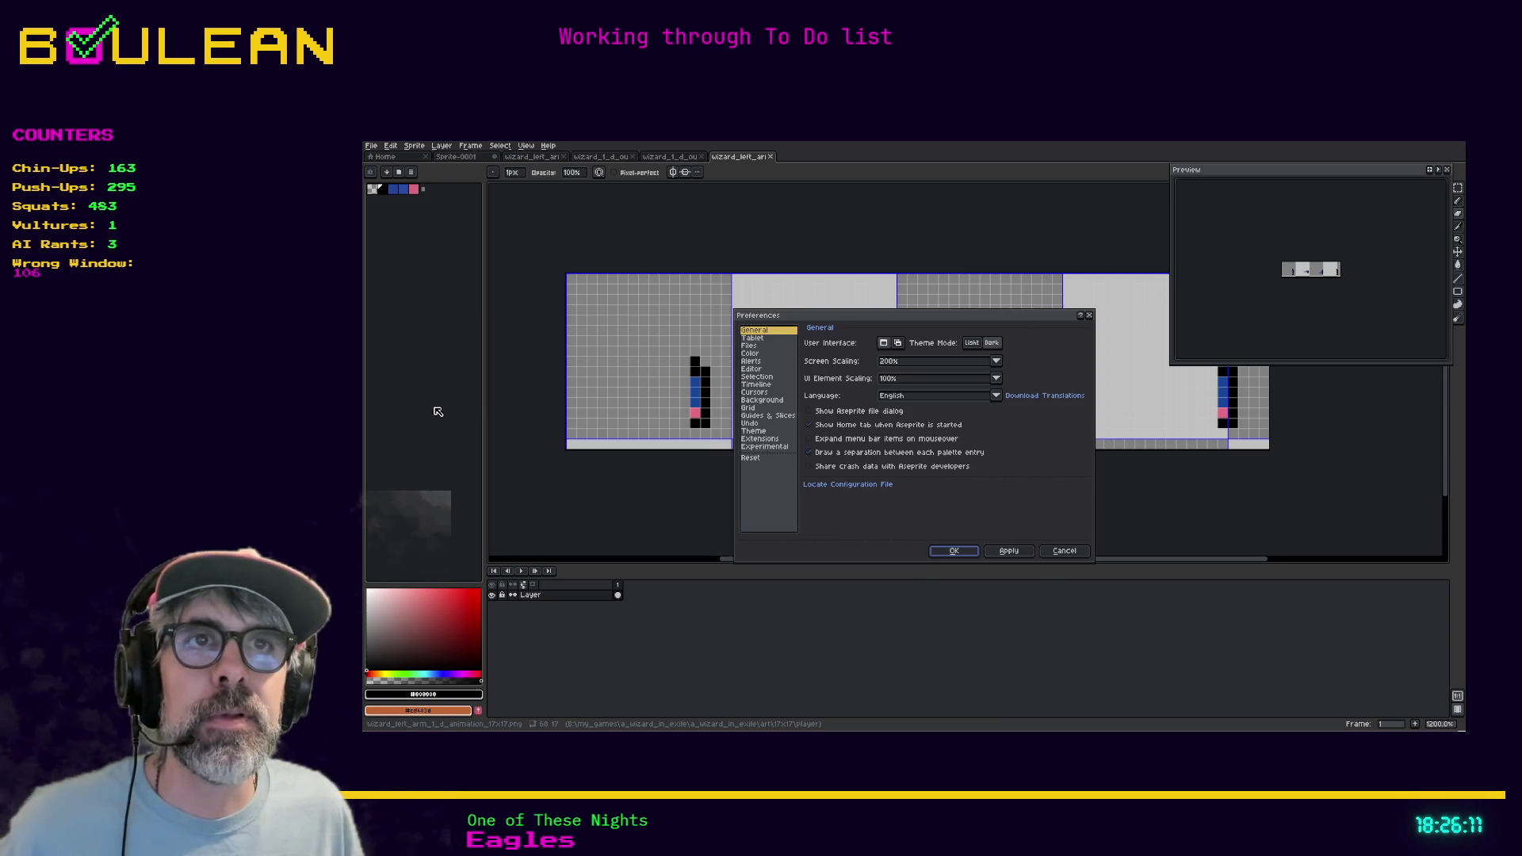
left_click(761, 401)
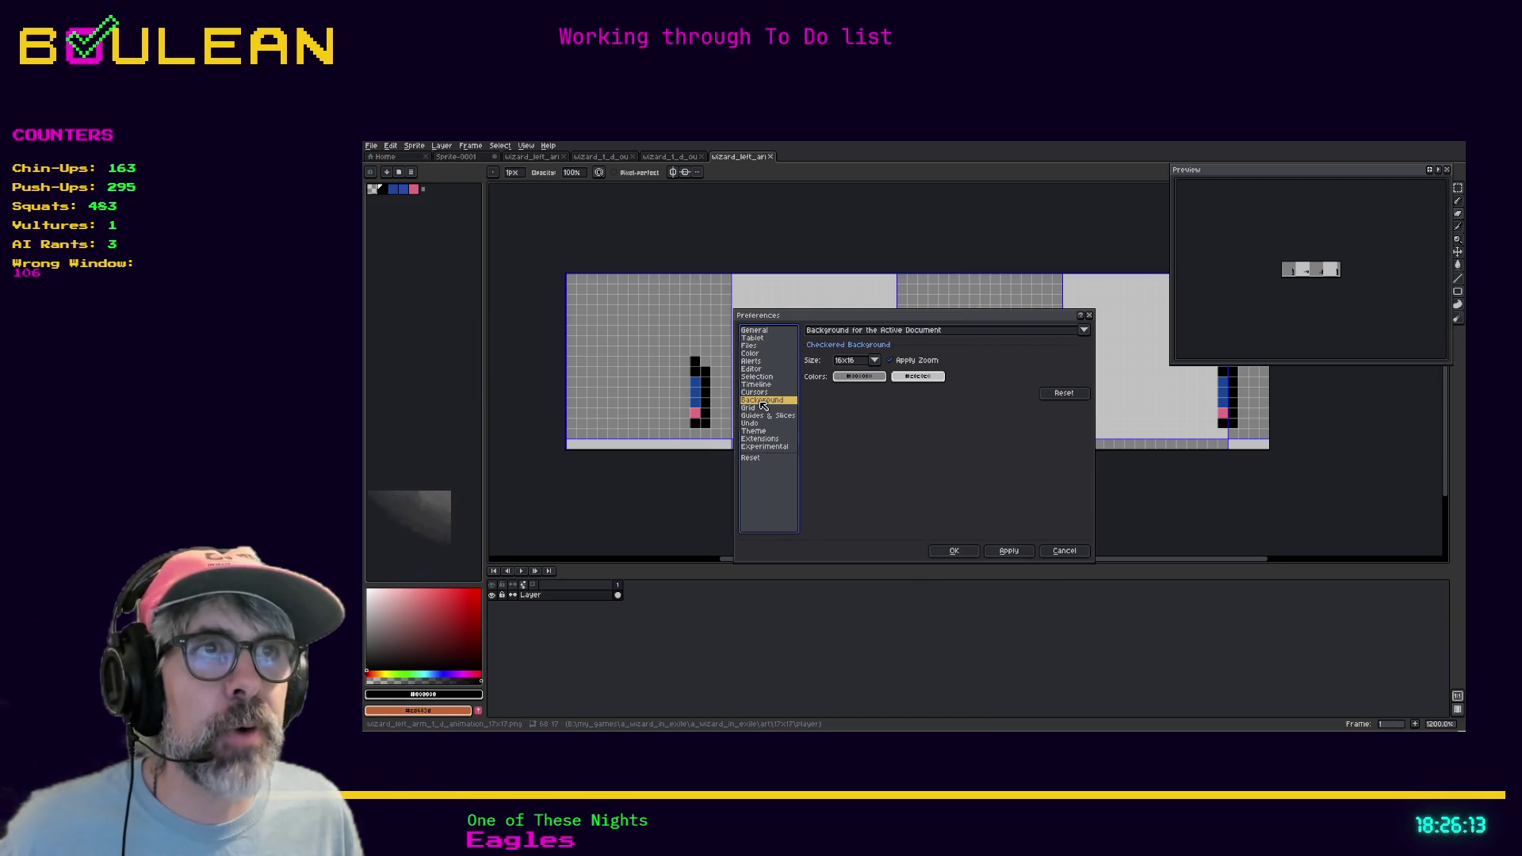
left_click(877, 360)
left_click(879, 361)
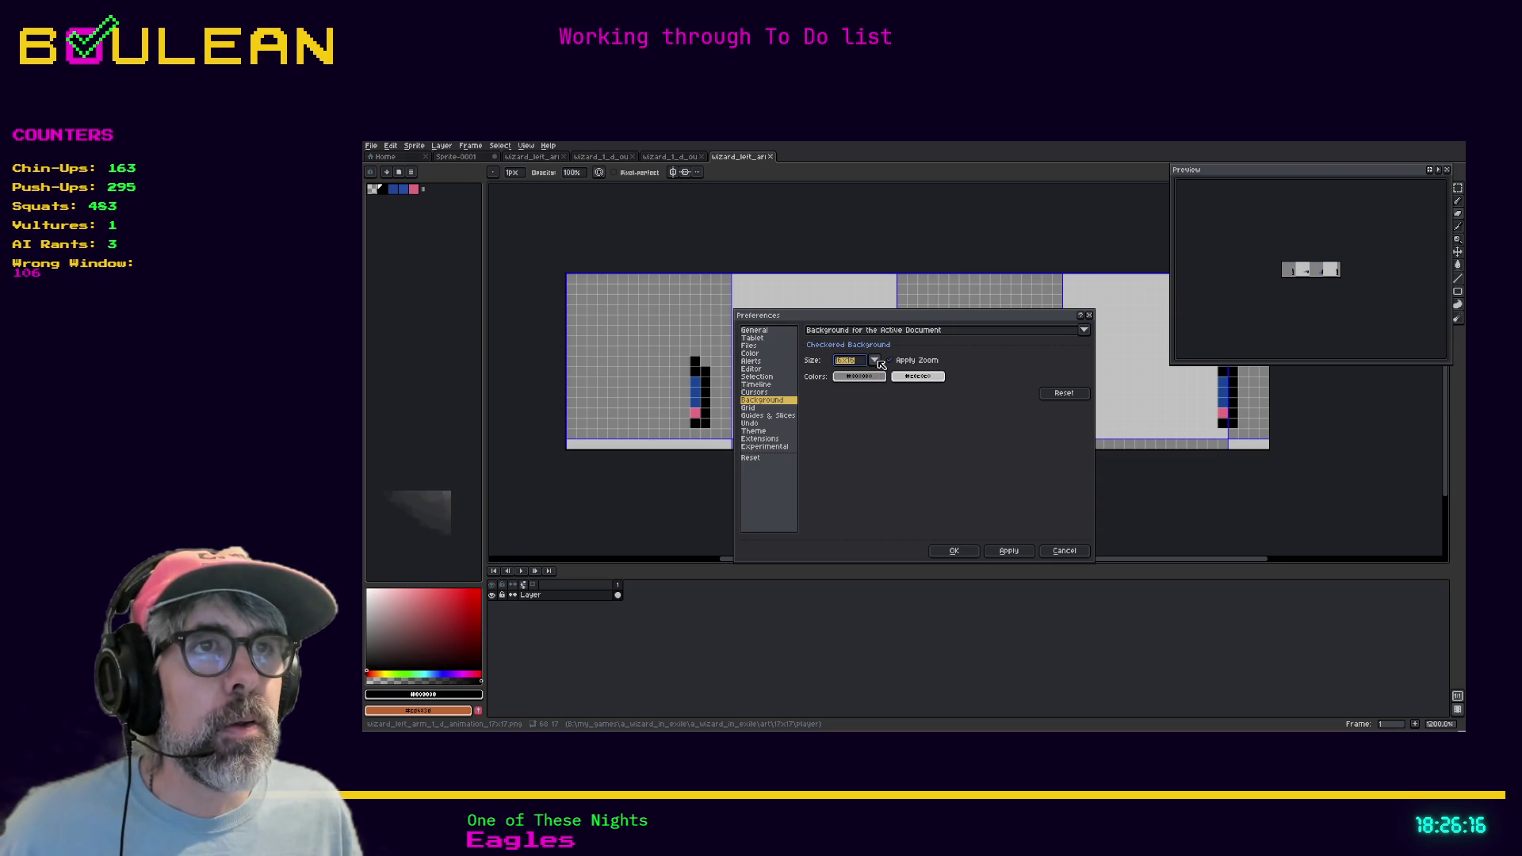
left_click(858, 363)
left_click(849, 413)
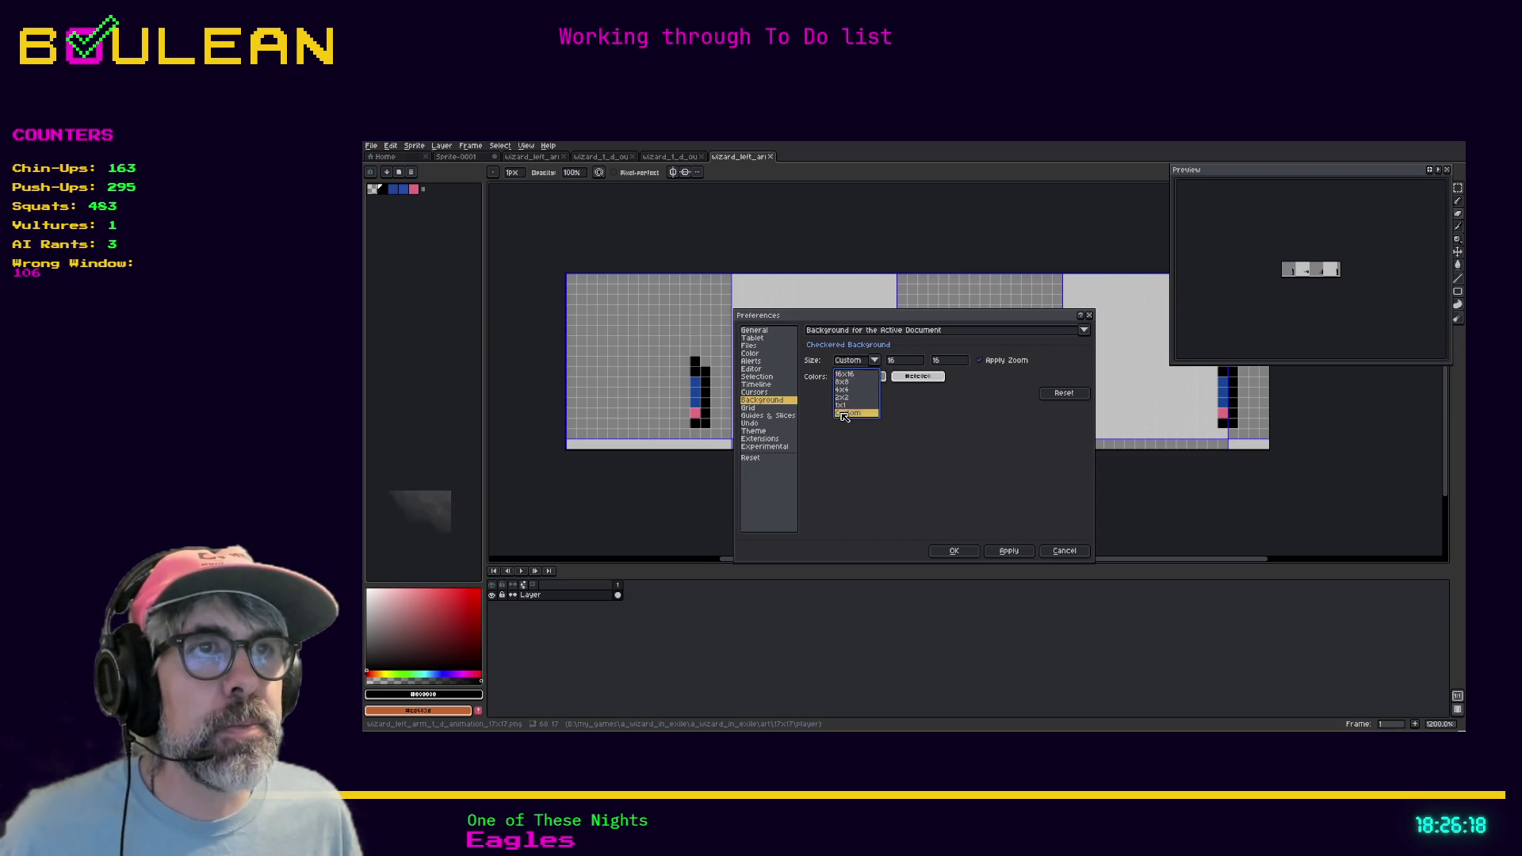
left_click(909, 362)
type("17")
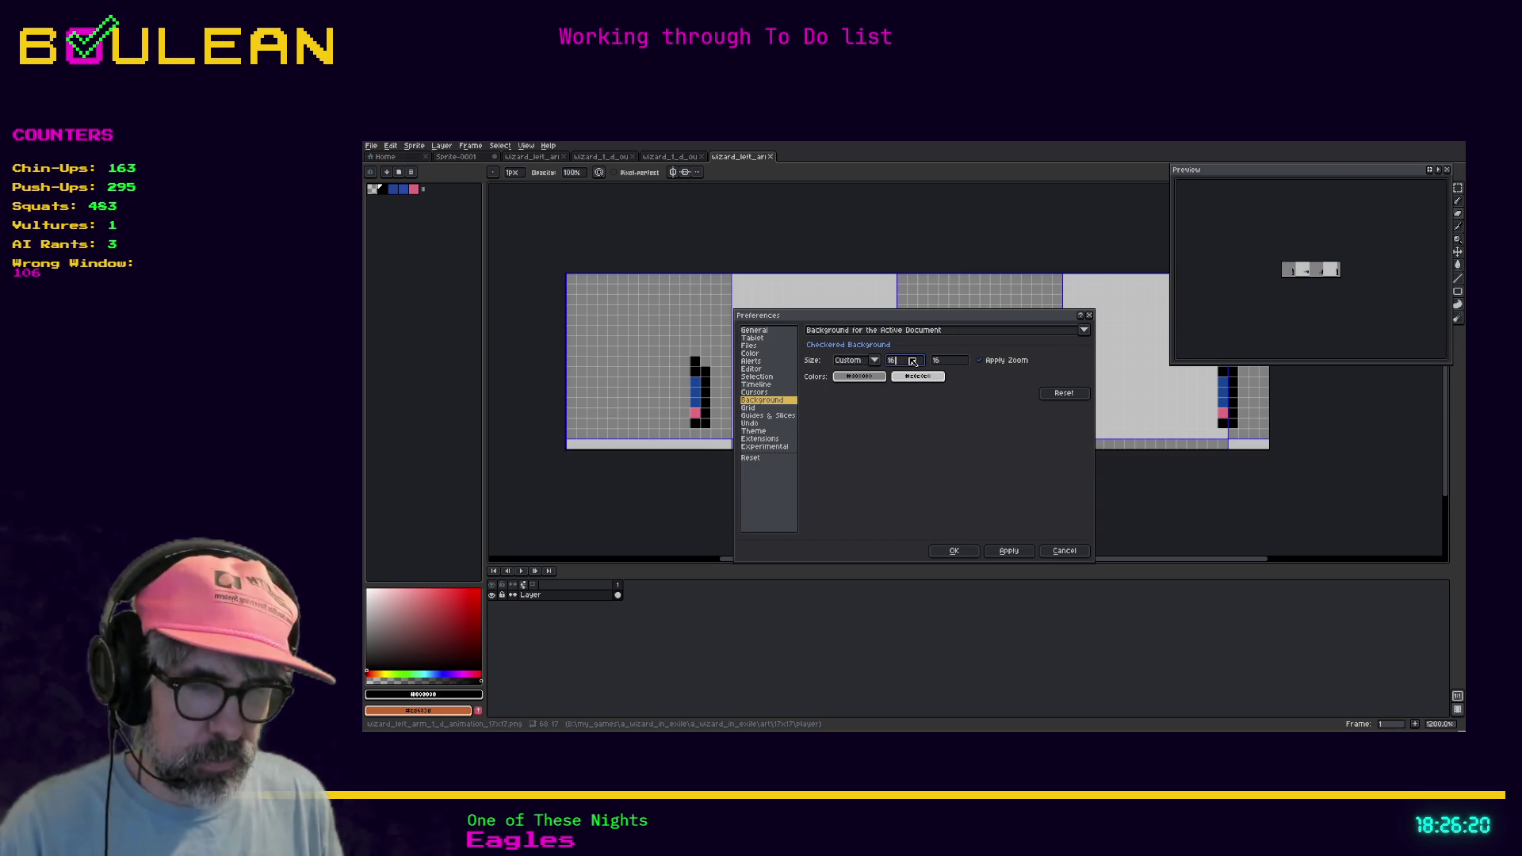
left_click(959, 363)
type("17")
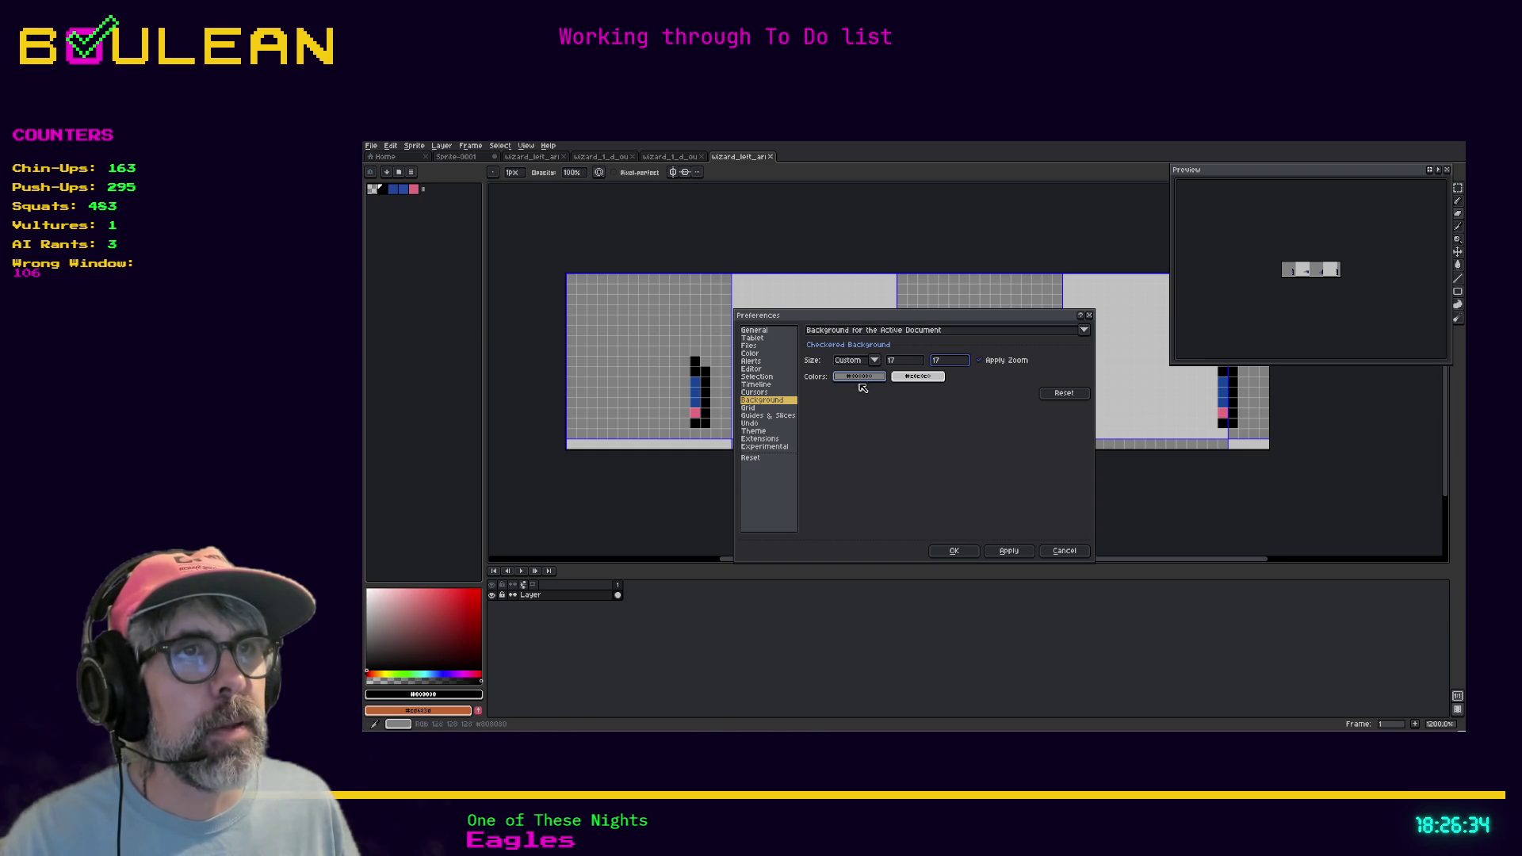
left_click(748, 407)
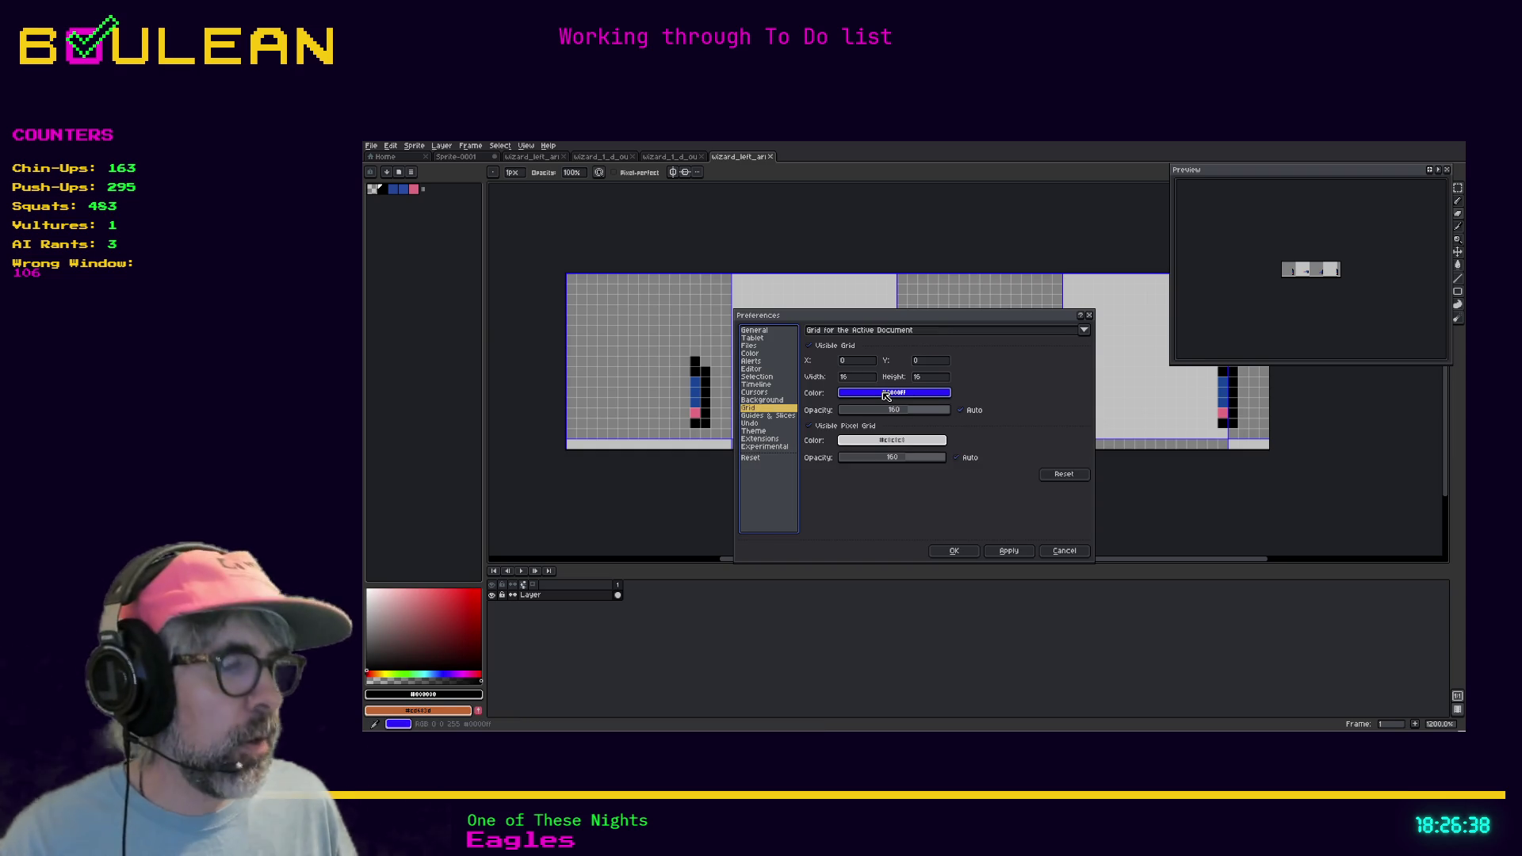